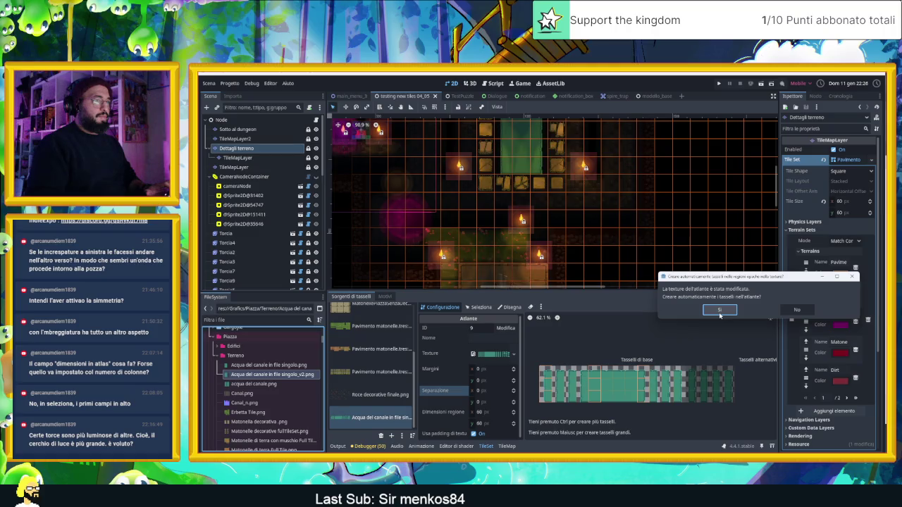
Dismiss Godot's auto-create atlas tiles prompt and switch to Aseprite.
click(795, 310)
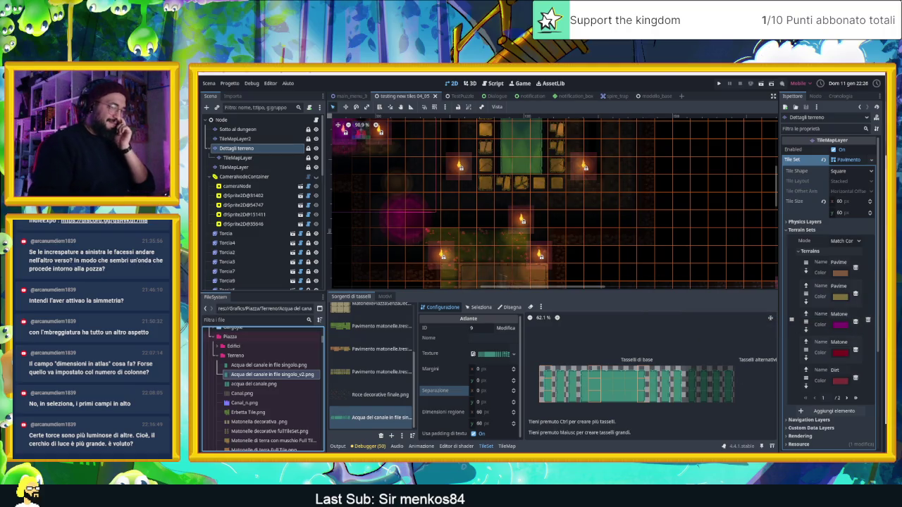
key(alt+Tab)
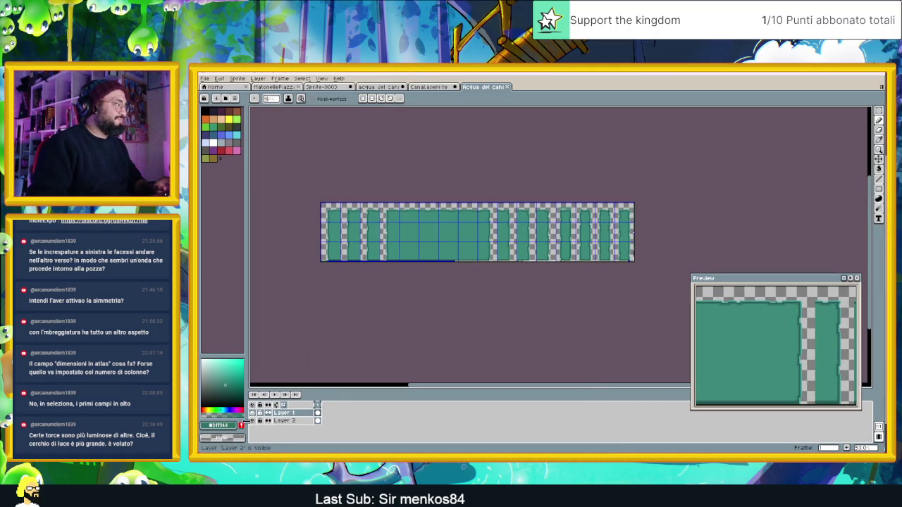
Save the canal water sprite over 'Acqua del canale in file singolo_v2.png' as a flat PNG, then return to Godot.
key(ctrl+a)
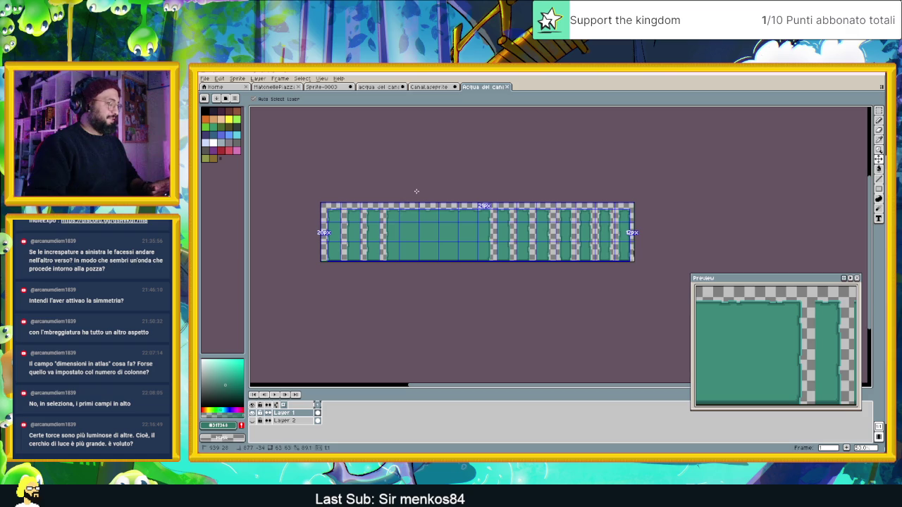
key(ctrl+shift+s)
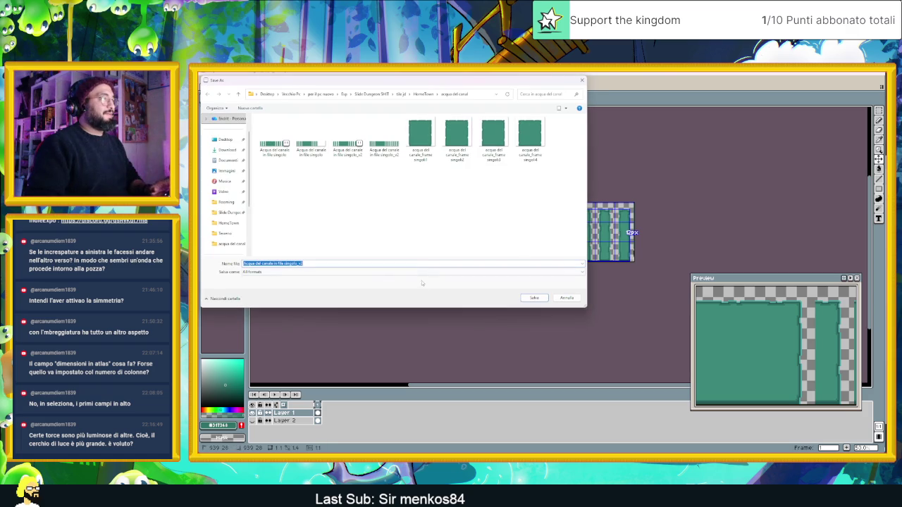
click(534, 297)
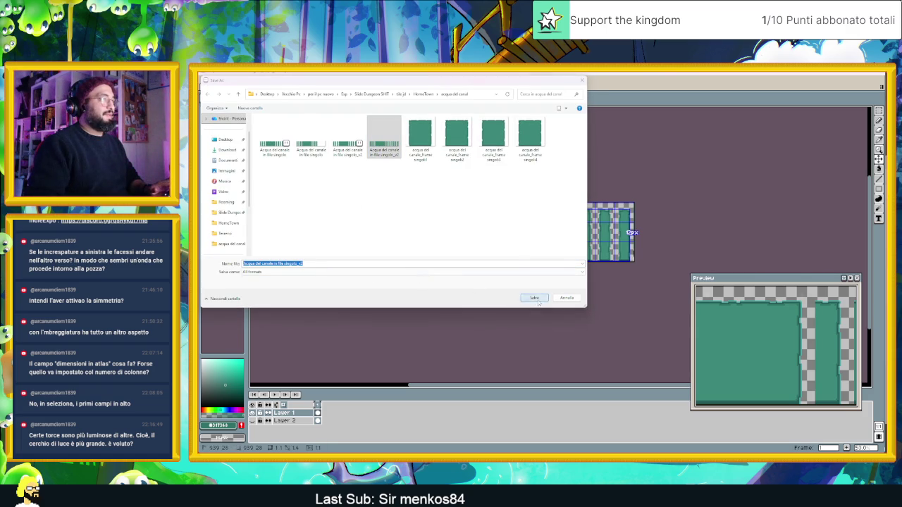
click(776, 296)
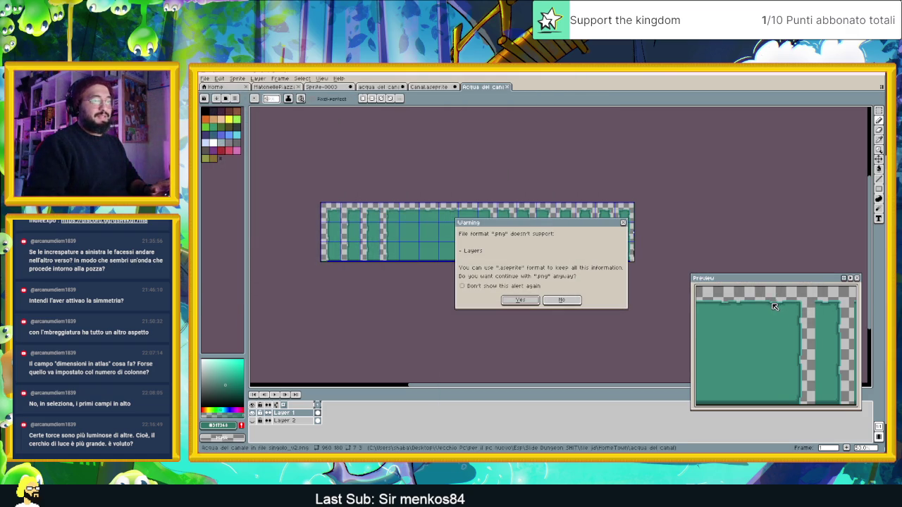
click(535, 301)
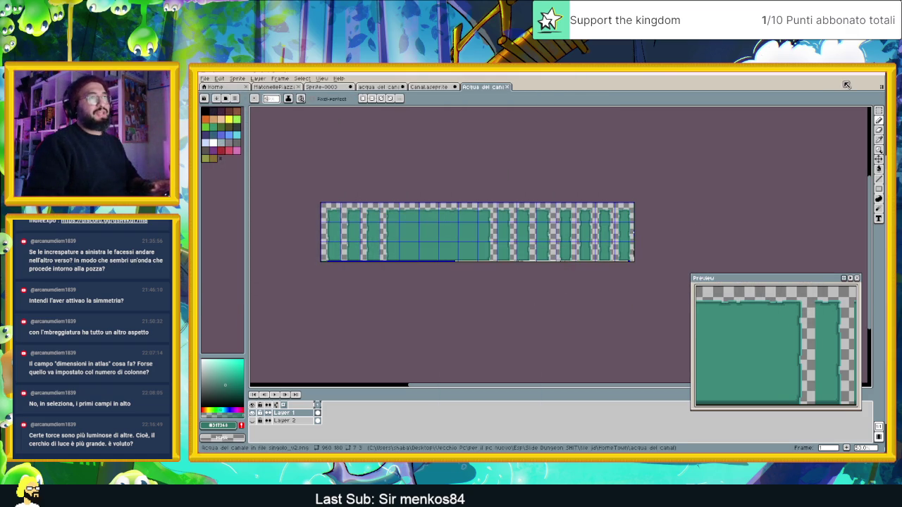
click(847, 85)
key(alt+Tab)
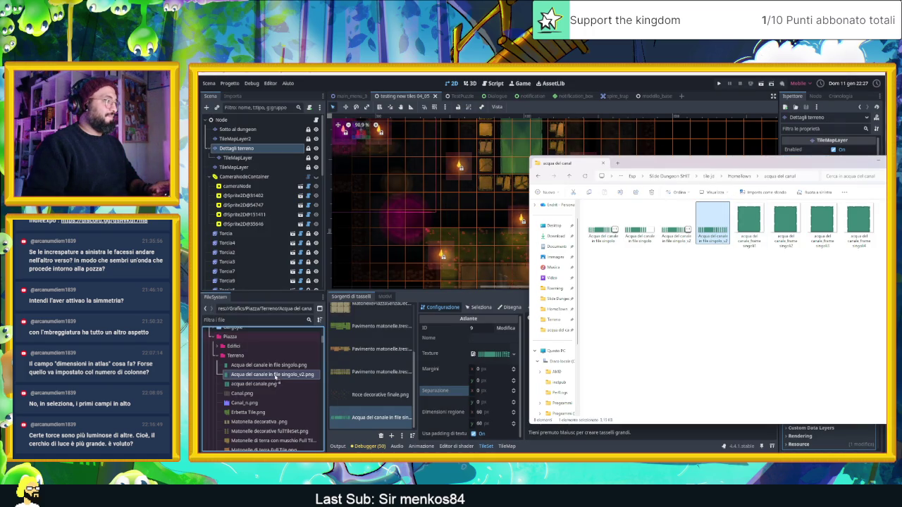
Refocus Godot so the TileSet atlas reloads the re-saved v2 canal water texture.
click(287, 367)
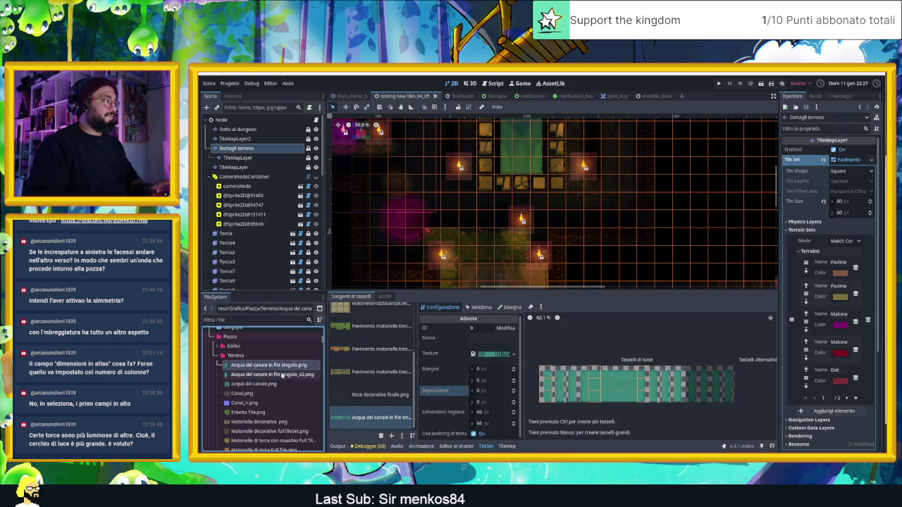
scroll(530, 210, up, 1)
scroll(530, 210, up, 2)
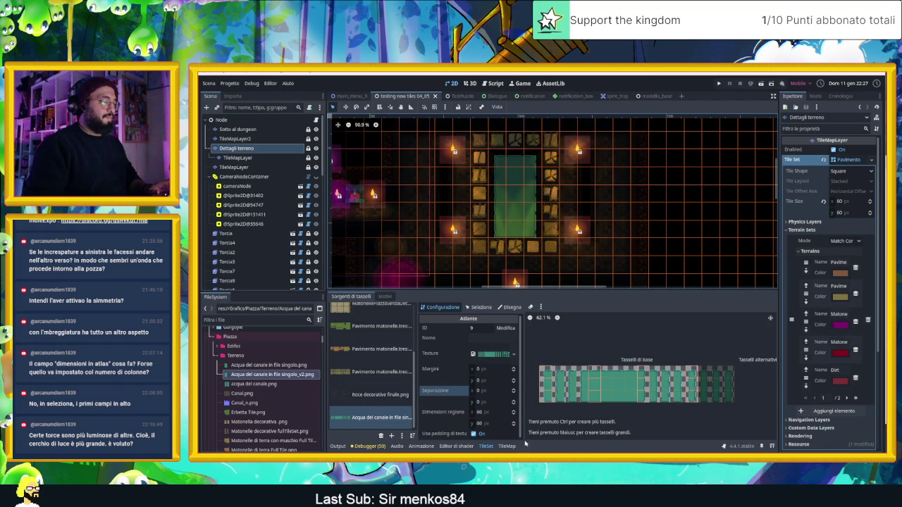
click(479, 308)
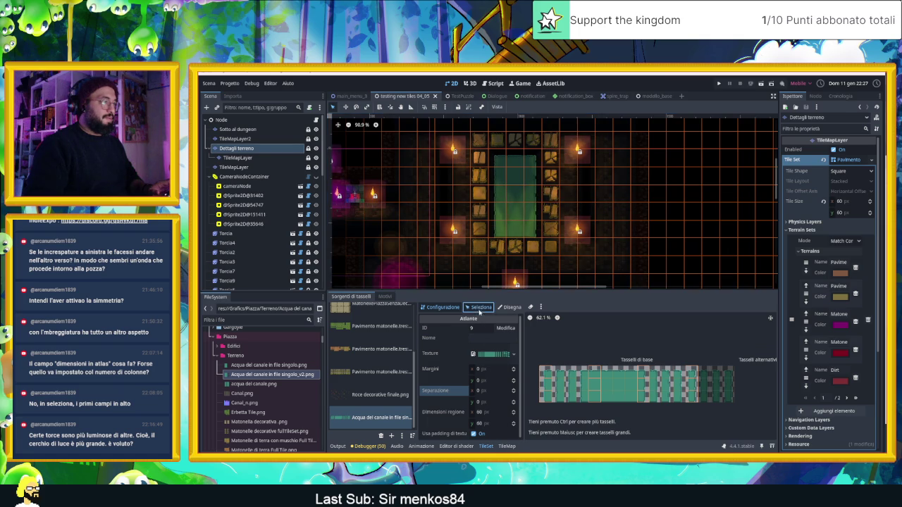
Give the tall water tile 4 animation columns, speed 4.0 and four frames of 1.0 duration.
click(643, 380)
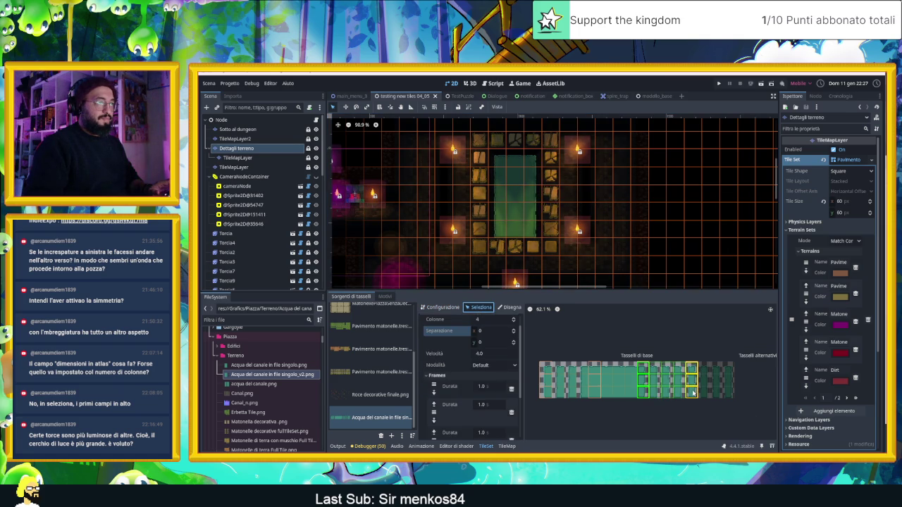
click(692, 368)
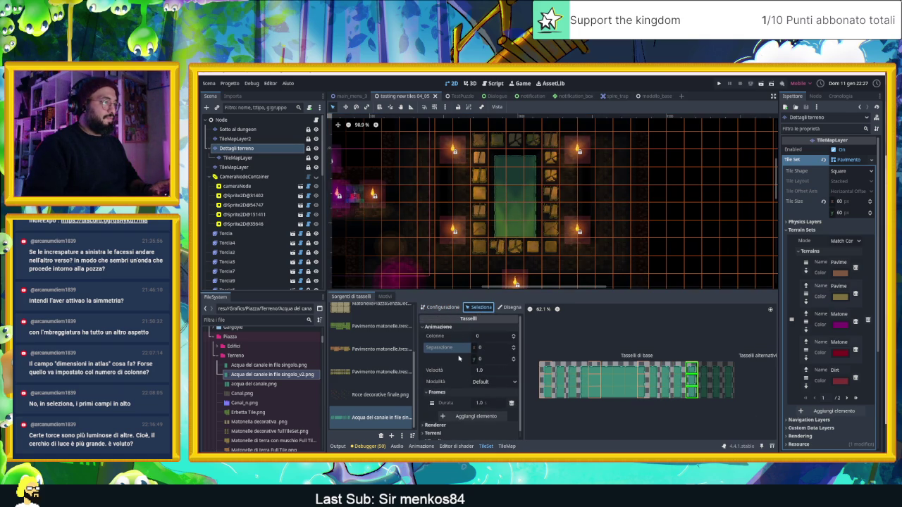
click(515, 336)
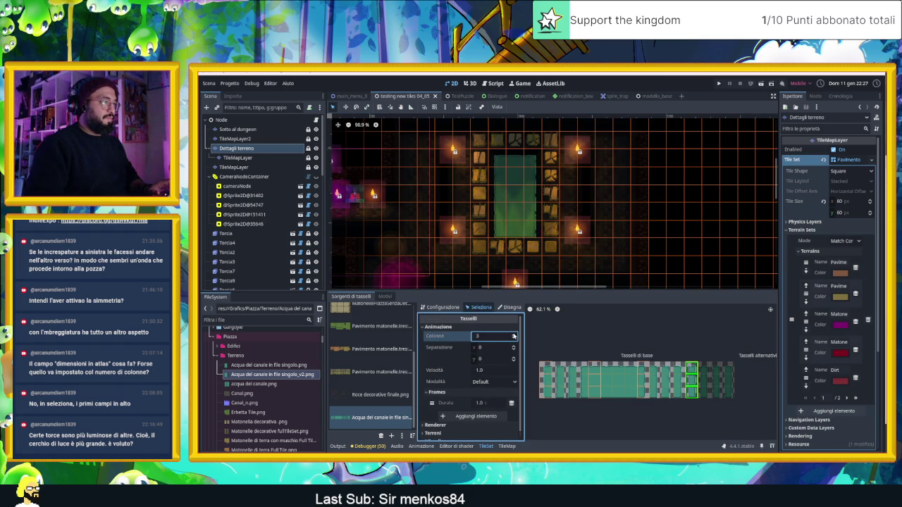
click(485, 403)
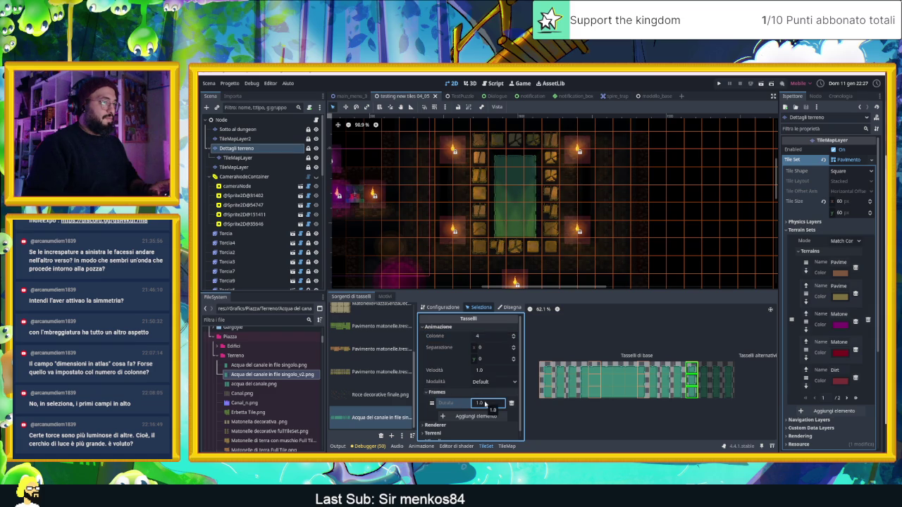
click(488, 371)
text(4)
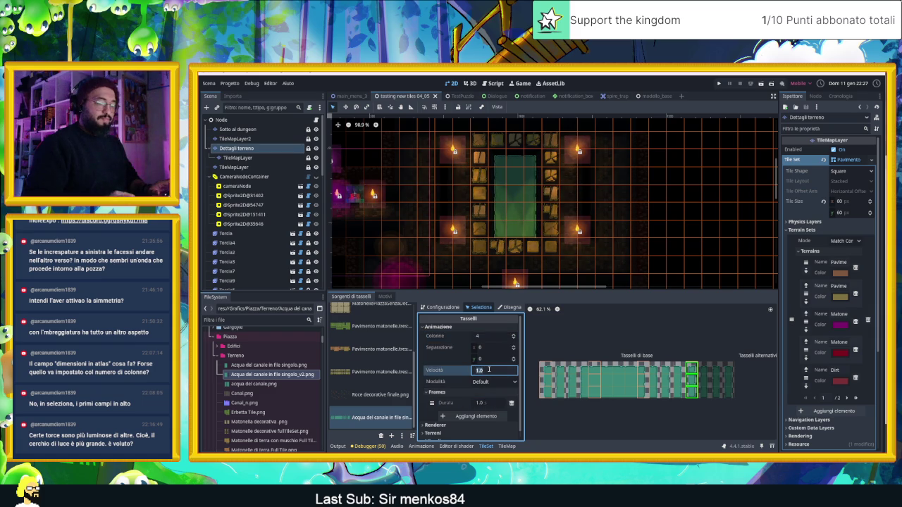
click(468, 415)
click(476, 409)
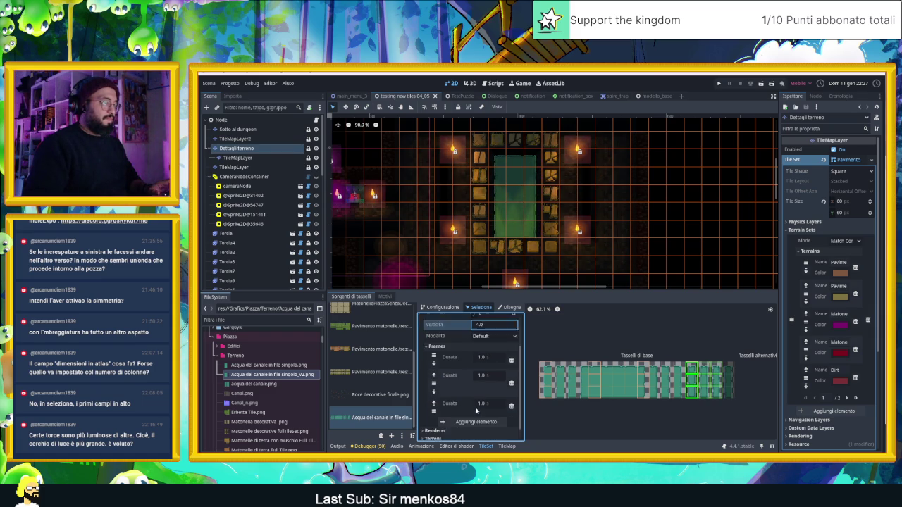
click(476, 409)
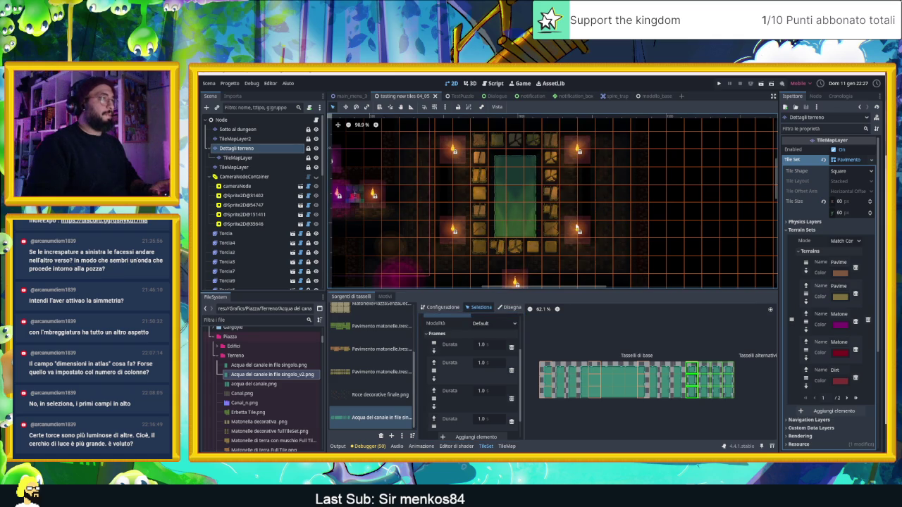
scroll(571, 228, down, 2)
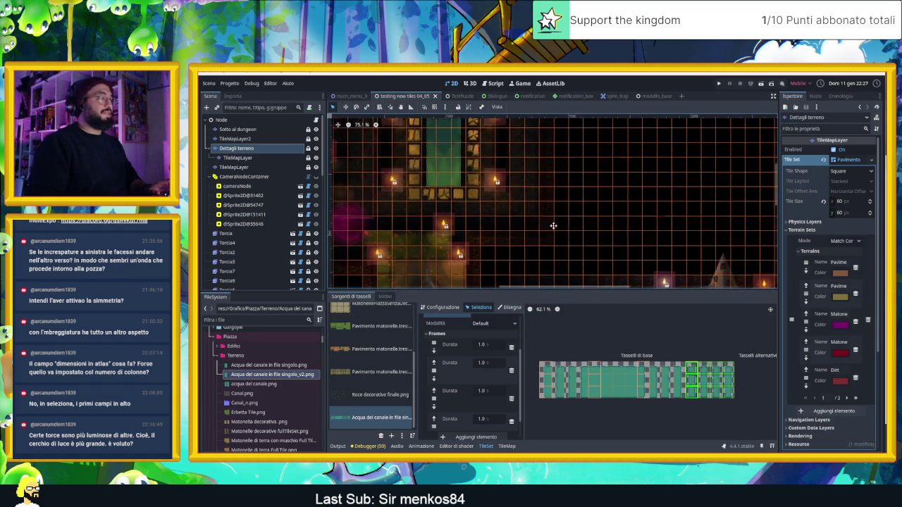
Paint a vertical column of water tiles down the floor pit beside the round tower.
scroll(682, 243, up, 7)
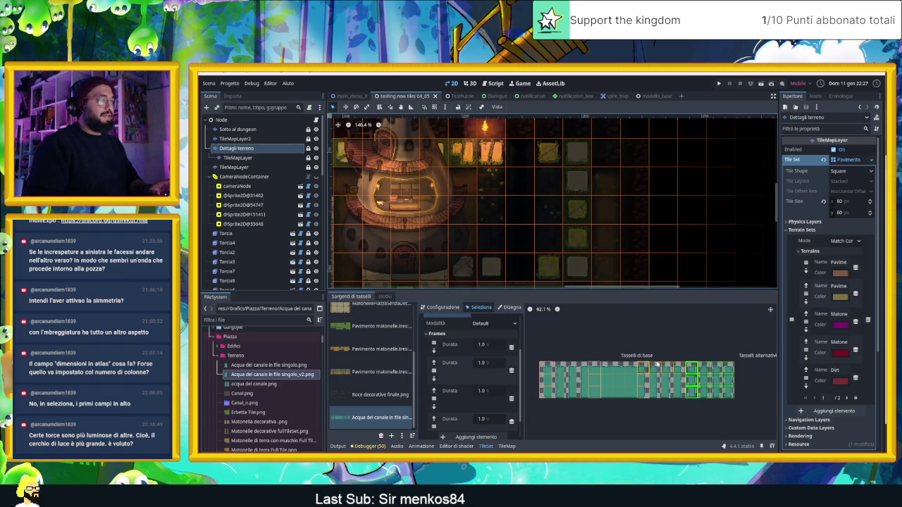
click(507, 446)
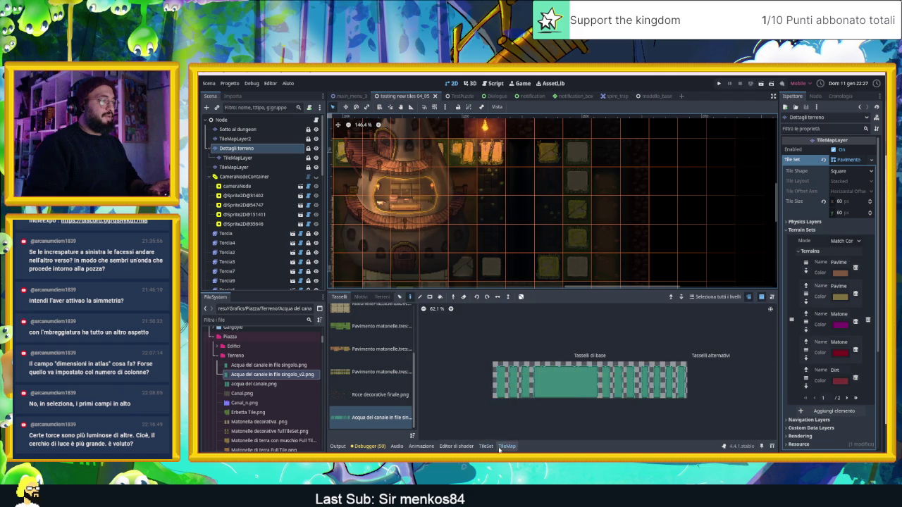
click(644, 368)
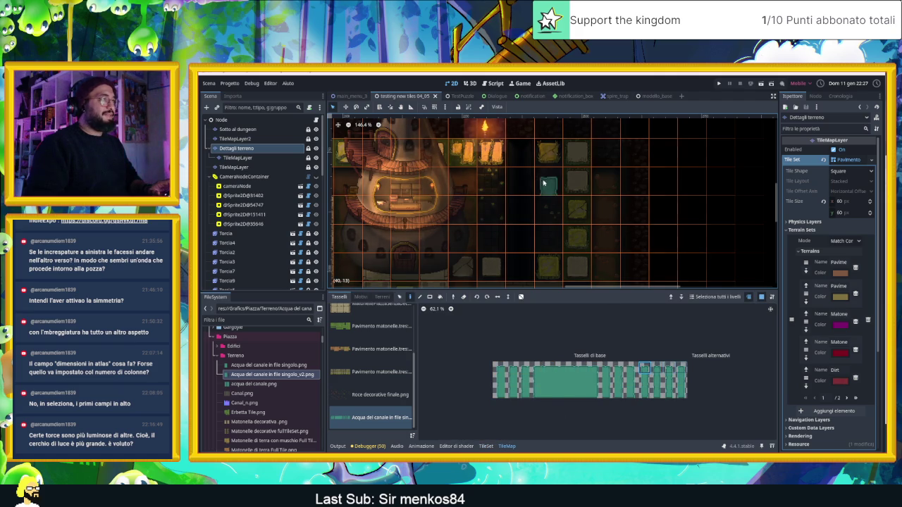
click(525, 146)
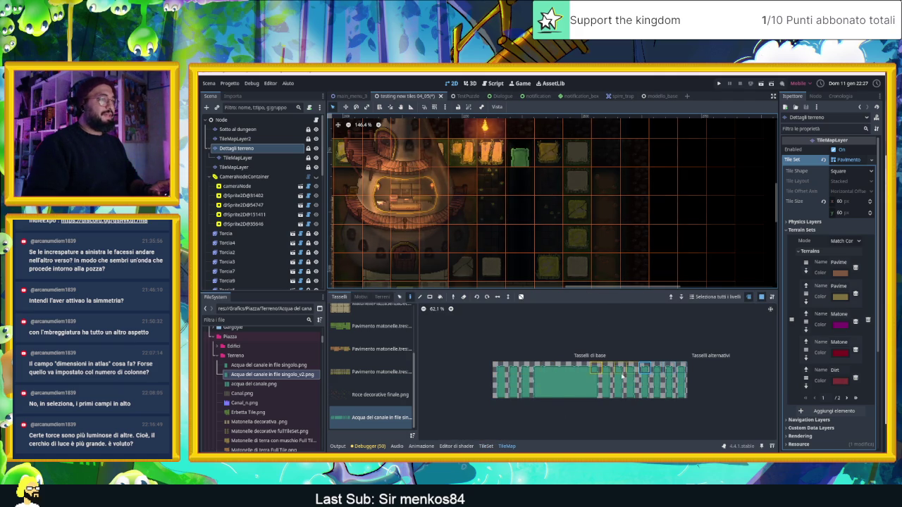
click(645, 381)
click(519, 180)
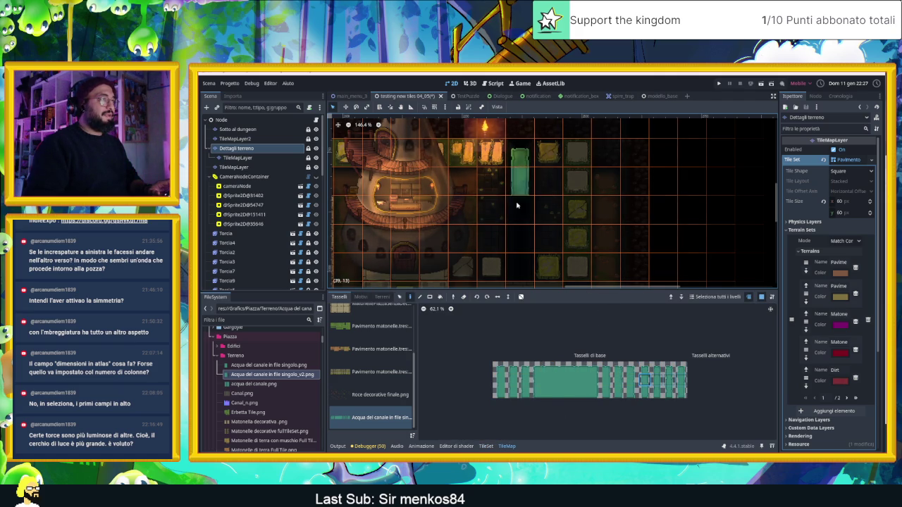
drag(517, 205, 519, 243)
click(645, 393)
click(522, 268)
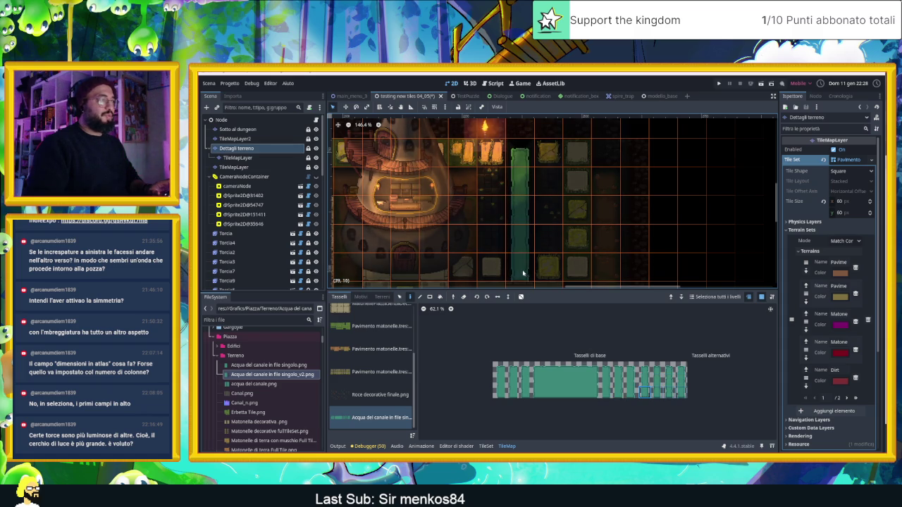
Select the root node to view the map, then open the water sprite file in Aseprite.
scroll(614, 187, up, 3)
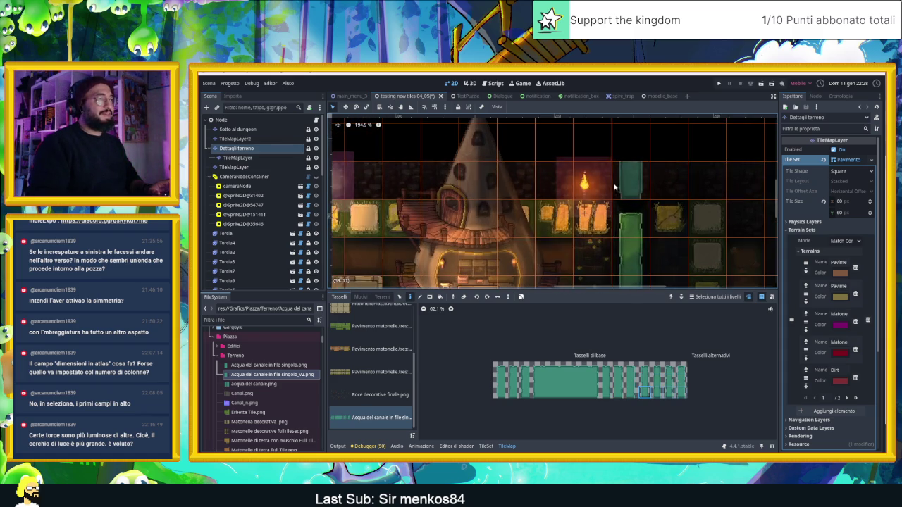
click(694, 249)
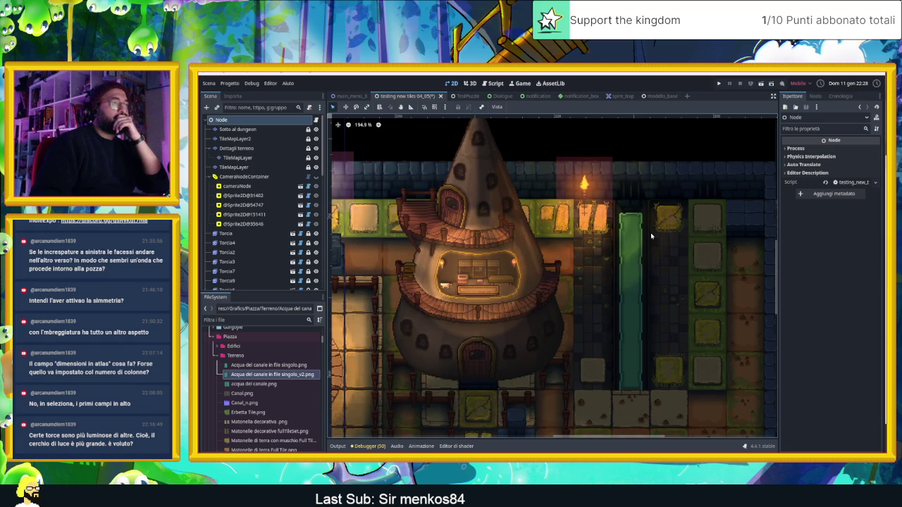
scroll(646, 218, up, 4)
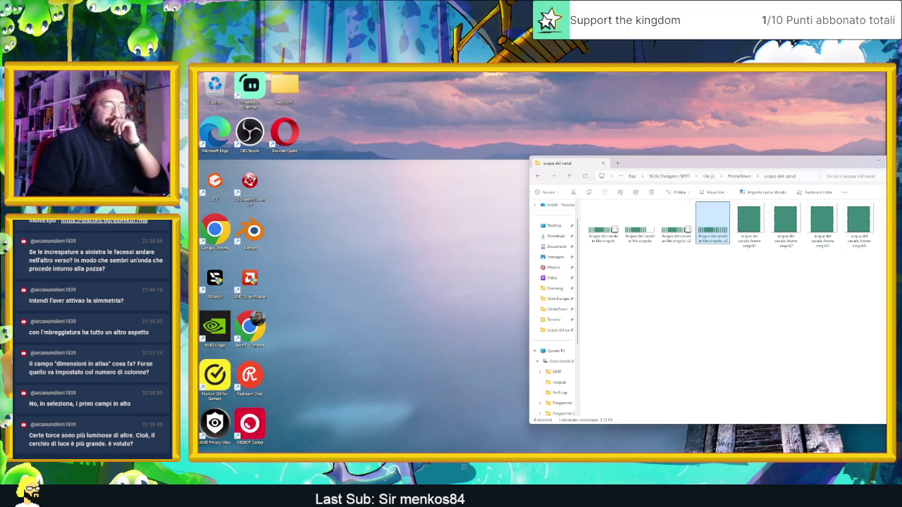
double_click(712, 224)
scroll(572, 244, up, 5)
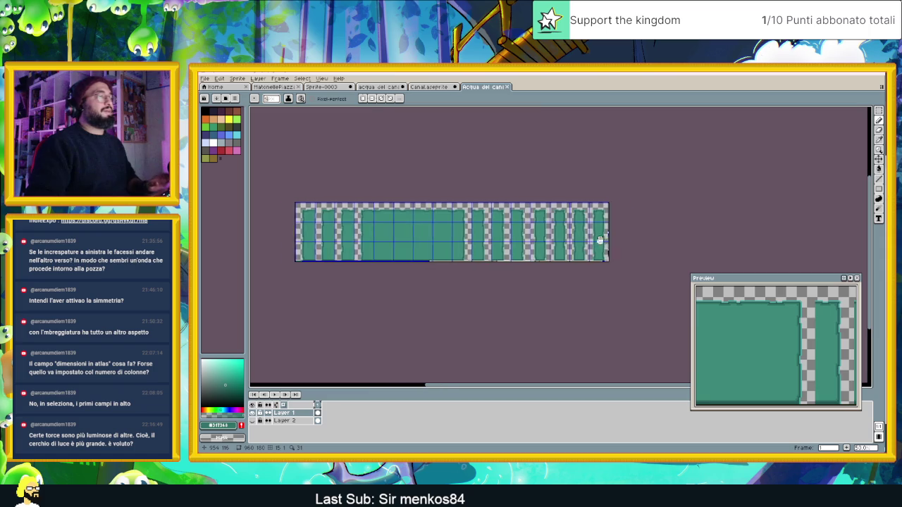
Shift the right-hand water columns up a few pixels, then marquee the bottom strip.
scroll(537, 250, down, 1)
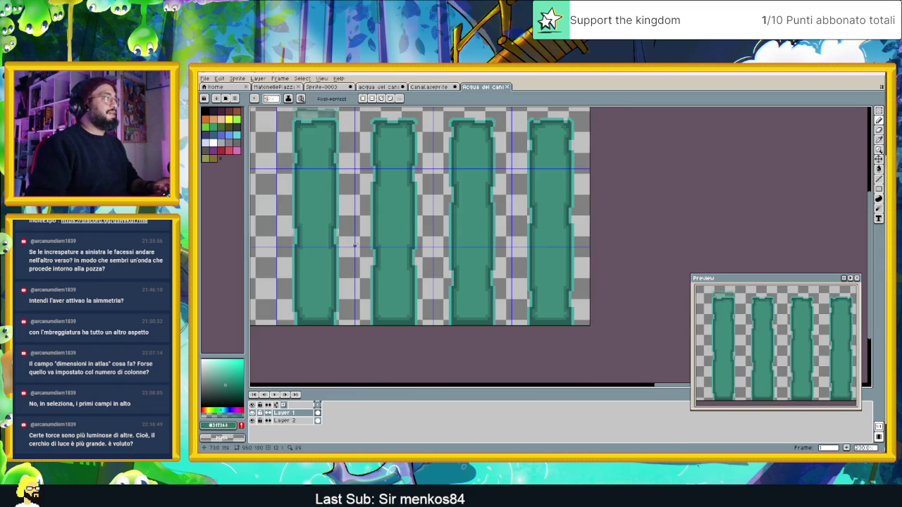
scroll(435, 287, down, 1)
scroll(454, 263, up, 1)
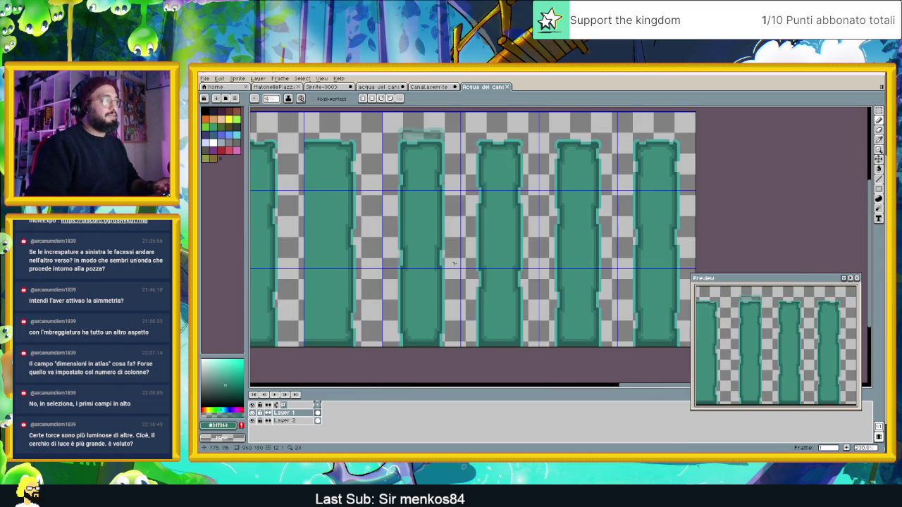
key(w)
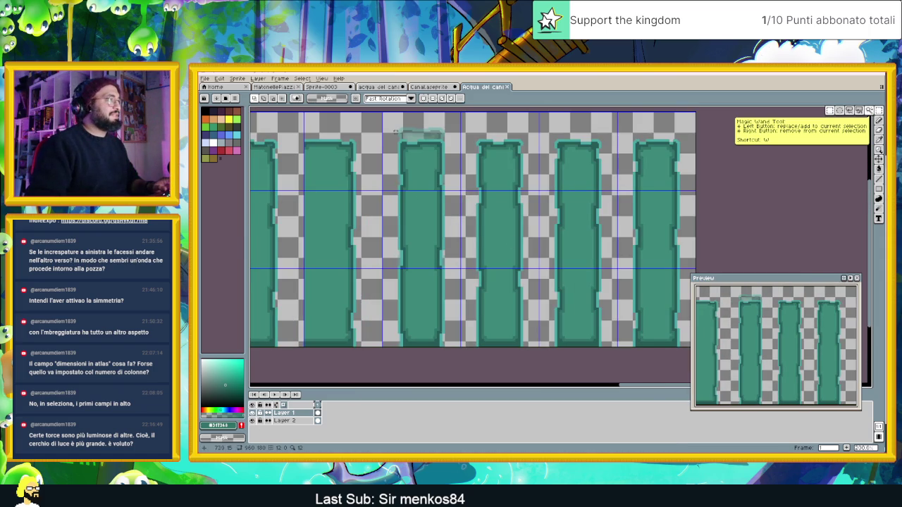
key(m)
drag(382, 111, 697, 347)
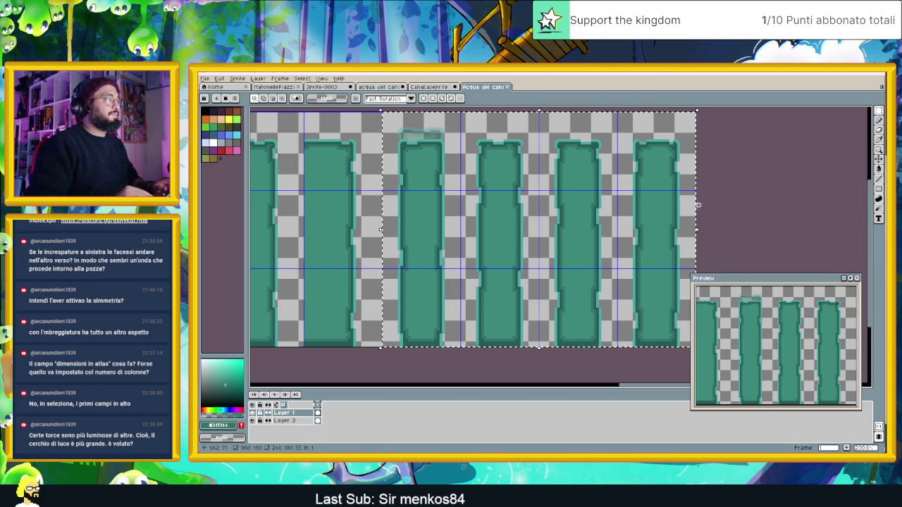
key(Up)
key(Up)
key(Up)
key(Up)
key(Up)
key(Up)
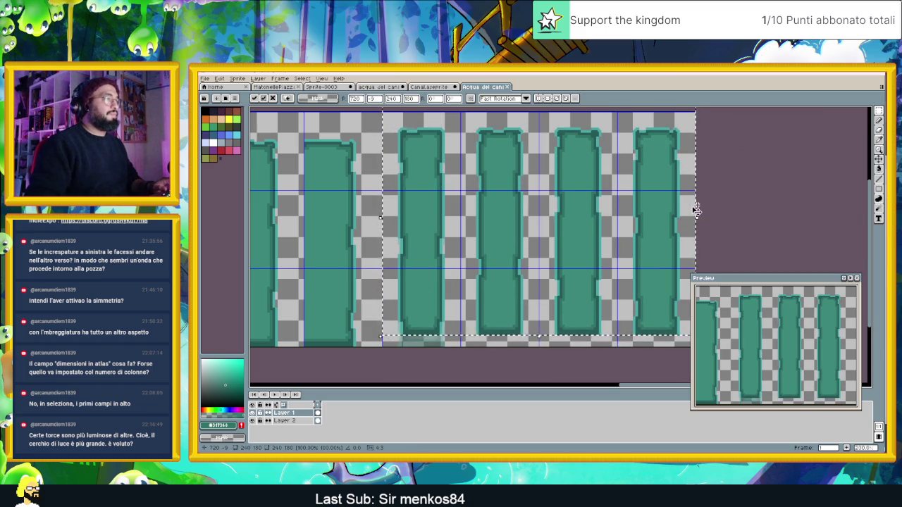
key(Return)
drag(523, 303, 397, 299)
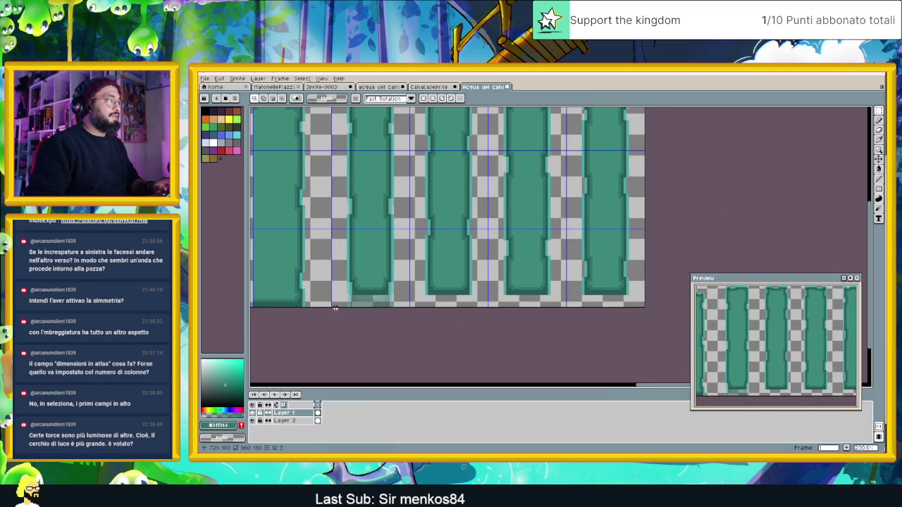
drag(335, 308, 659, 279)
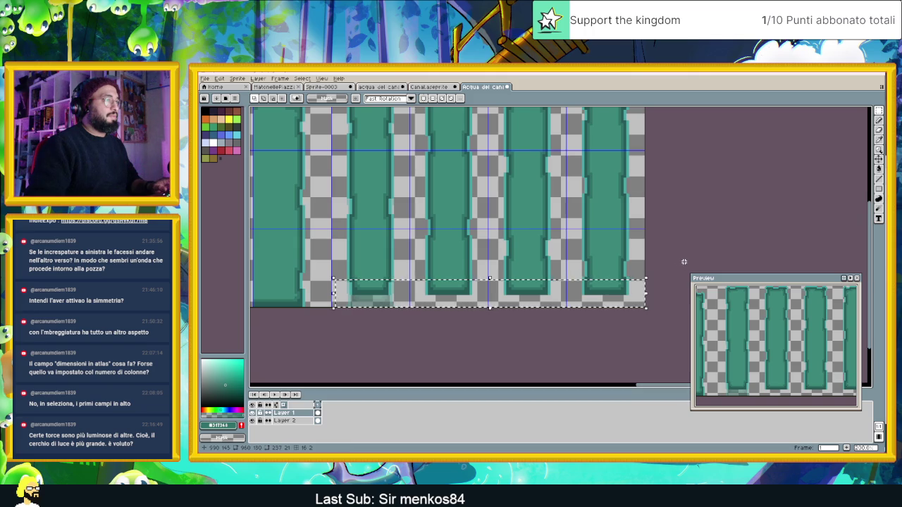
Move the bottom strip of the water columns down a few pixels.
scroll(608, 328, up, 1)
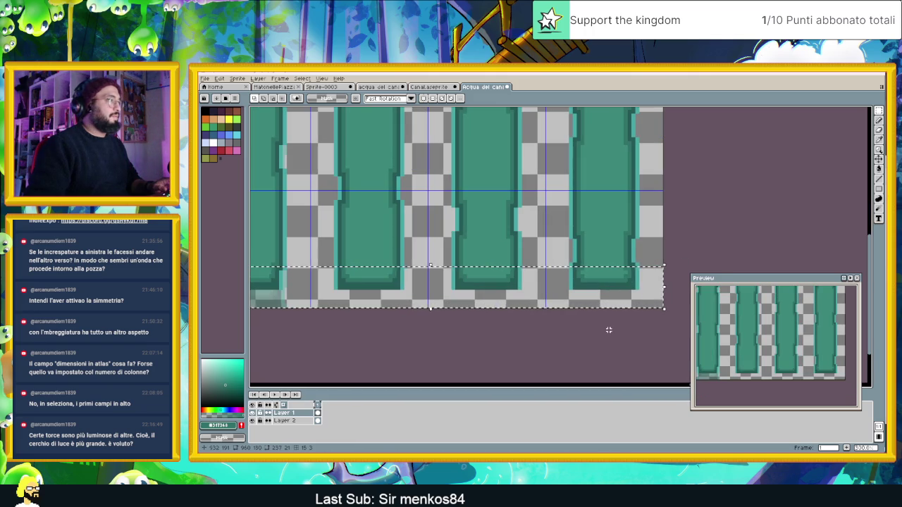
key(Down)
key(Down)
key(Down)
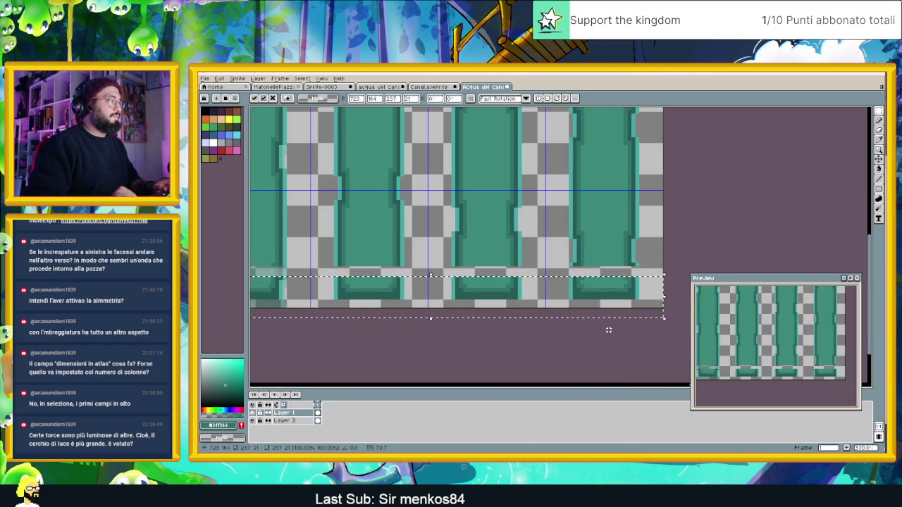
key(Down)
key(Down)
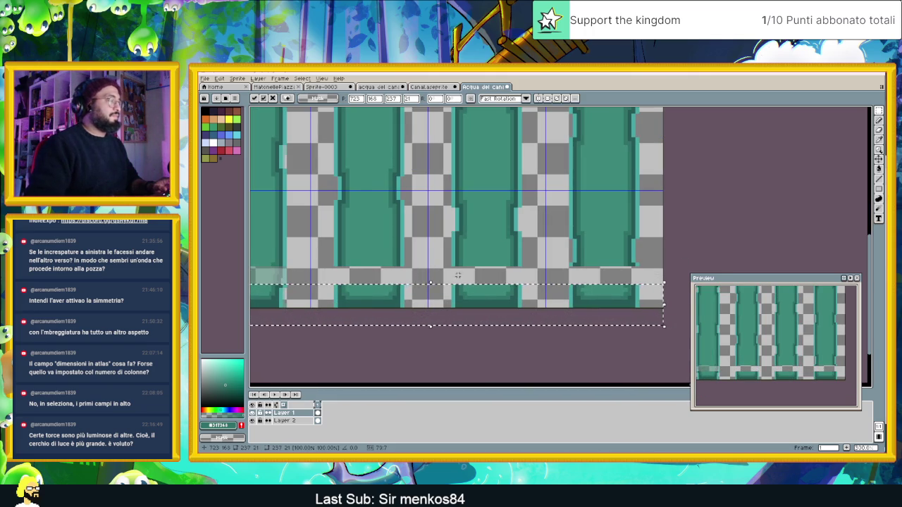
key(Return)
scroll(368, 312, down, 1)
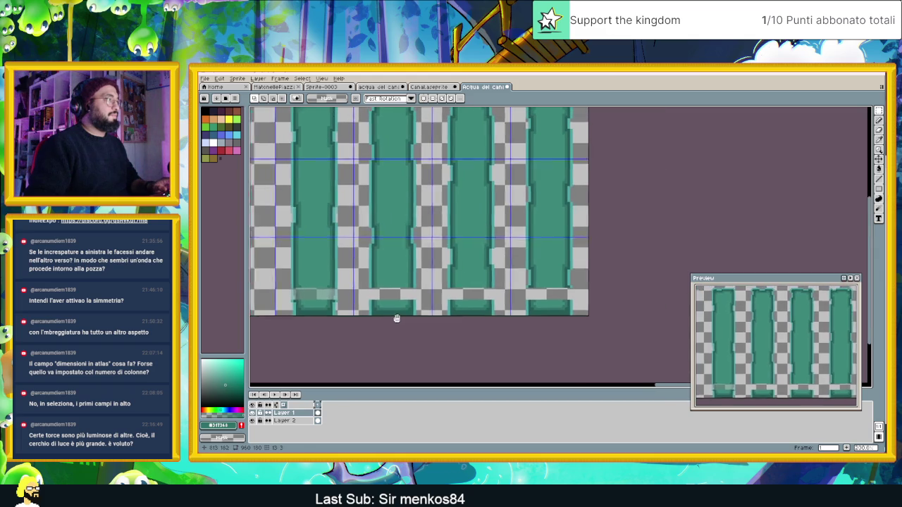
scroll(367, 313, up, 1)
drag(345, 309, 372, 300)
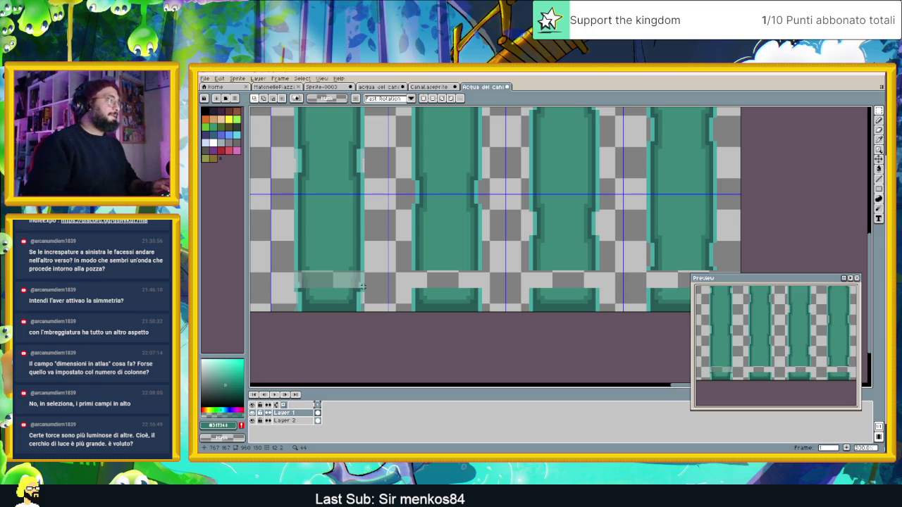
Sample teal shades from the columns and bucket-fill the bottom-left grey gap with teal.
key(i)
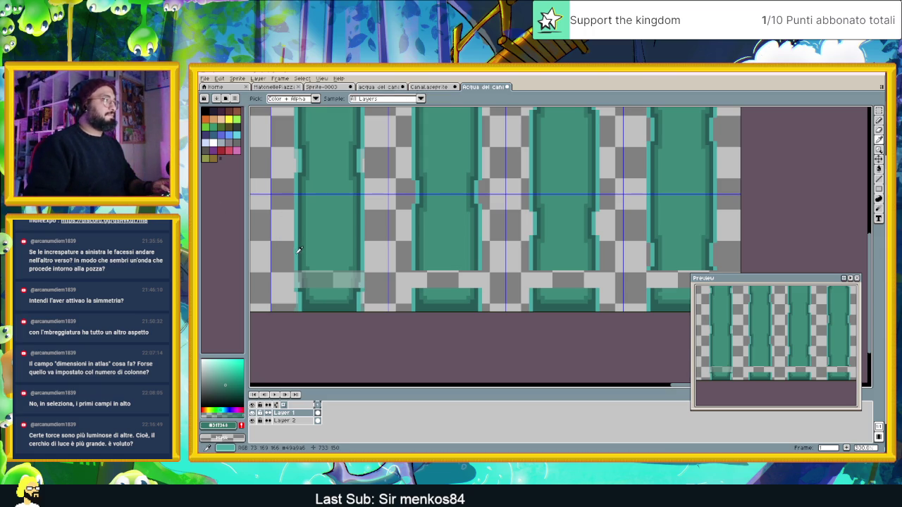
click(299, 249)
key(l)
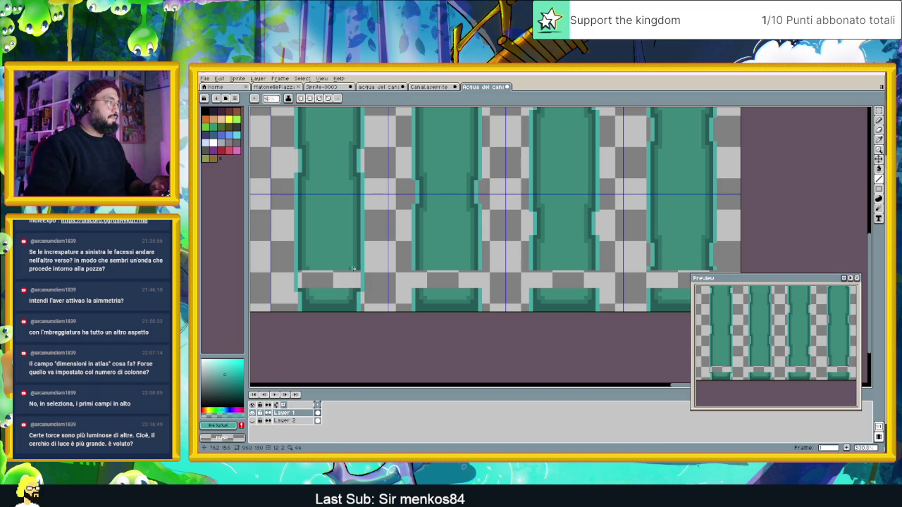
key(i)
click(356, 264)
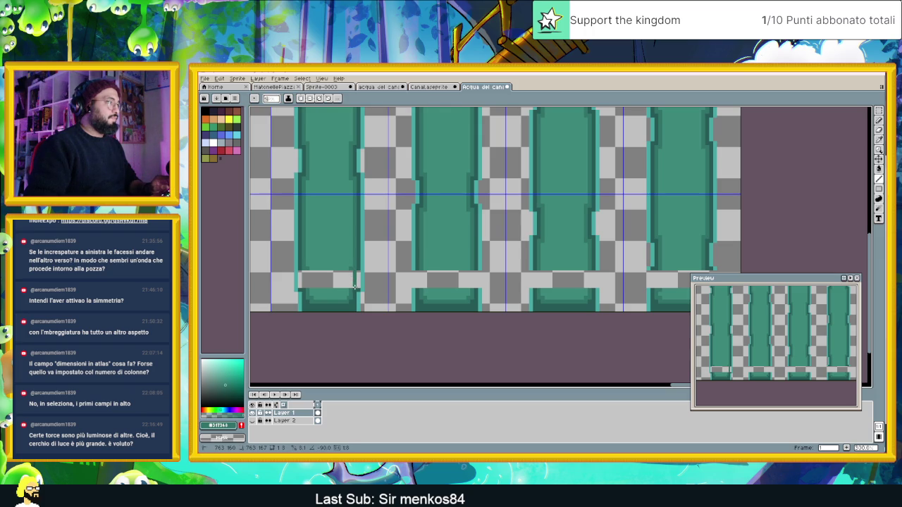
alt+click(357, 269)
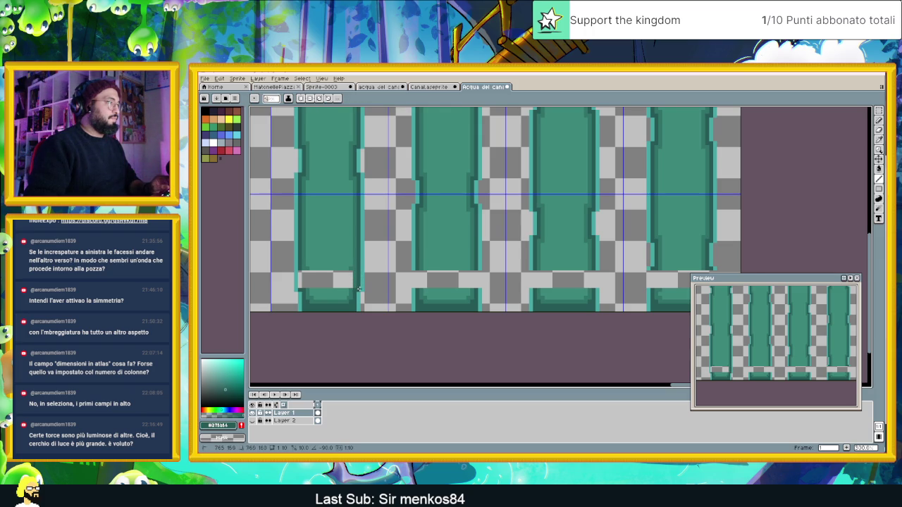
scroll(358, 289, up, 2)
alt+click(355, 284)
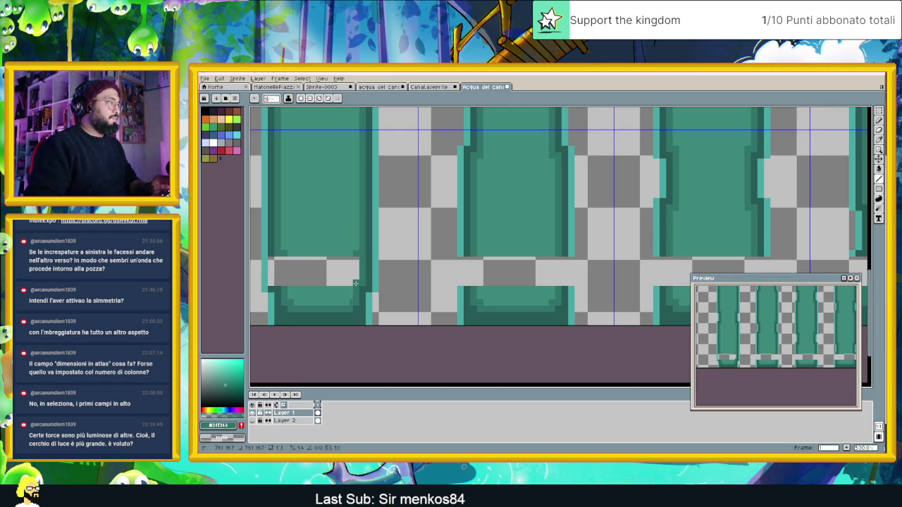
alt+click(276, 285)
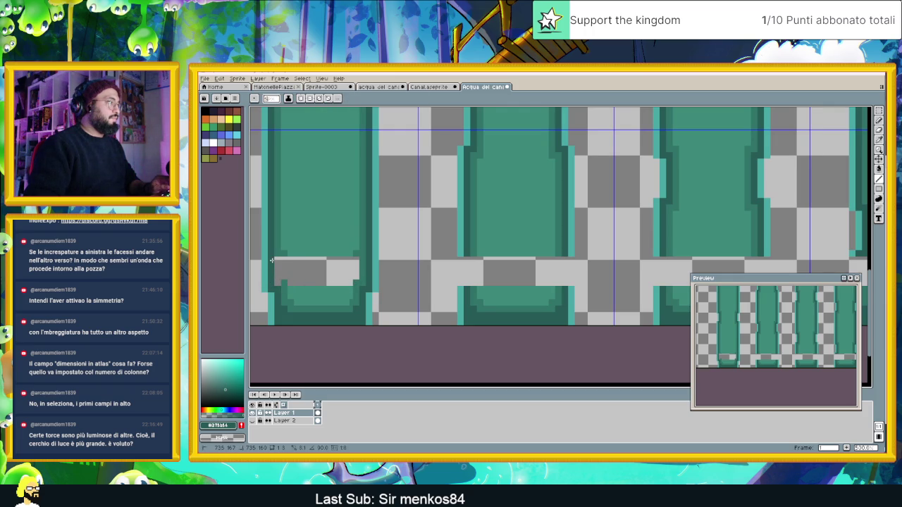
alt+click(277, 253)
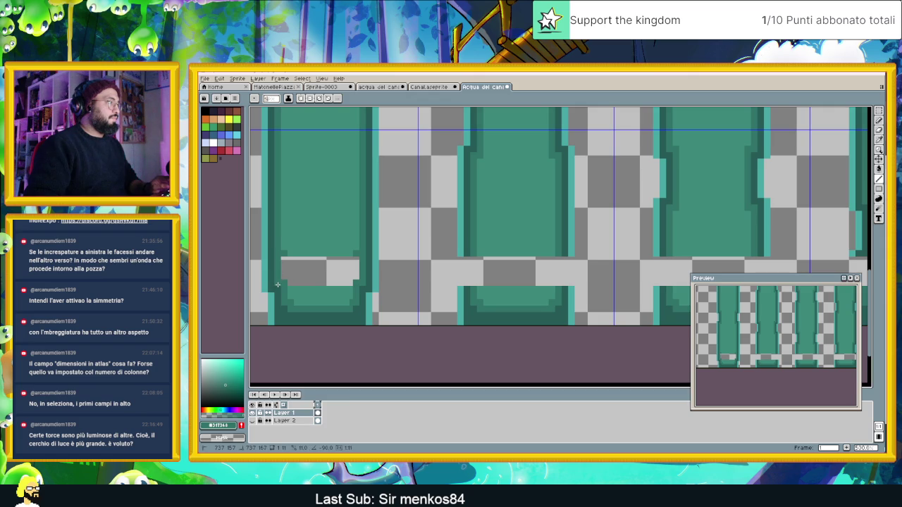
alt+click(288, 252)
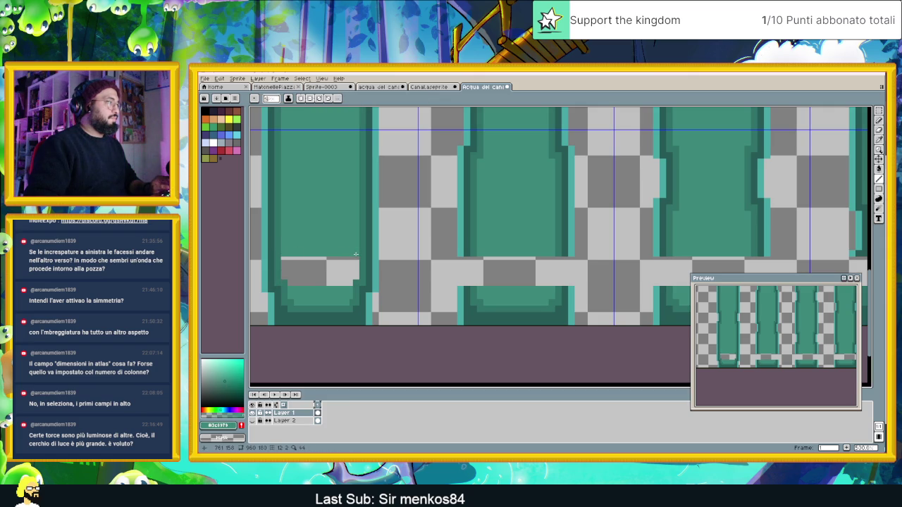
alt+click(321, 290)
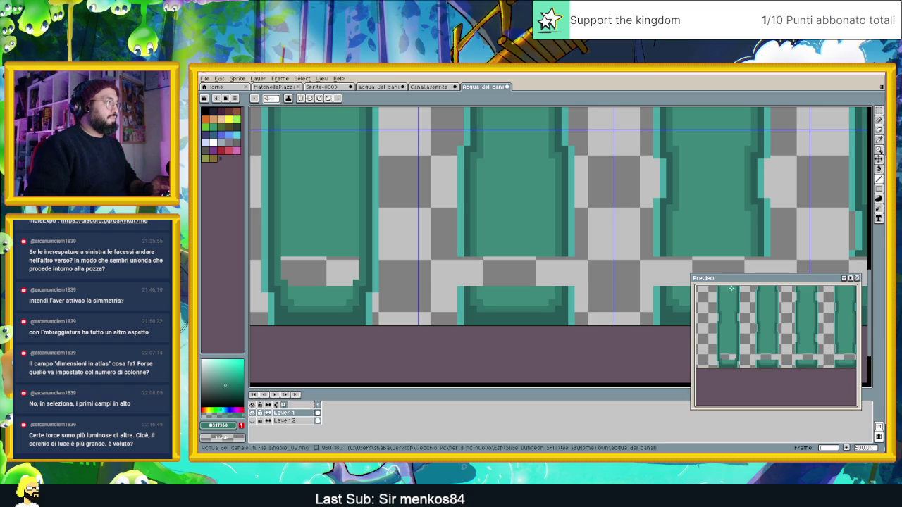
click(879, 169)
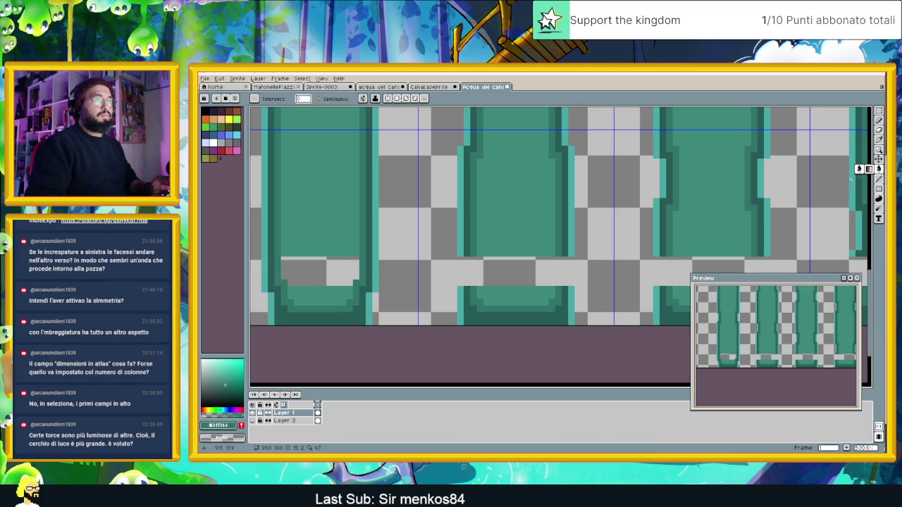
click(355, 282)
scroll(361, 286, down, 1)
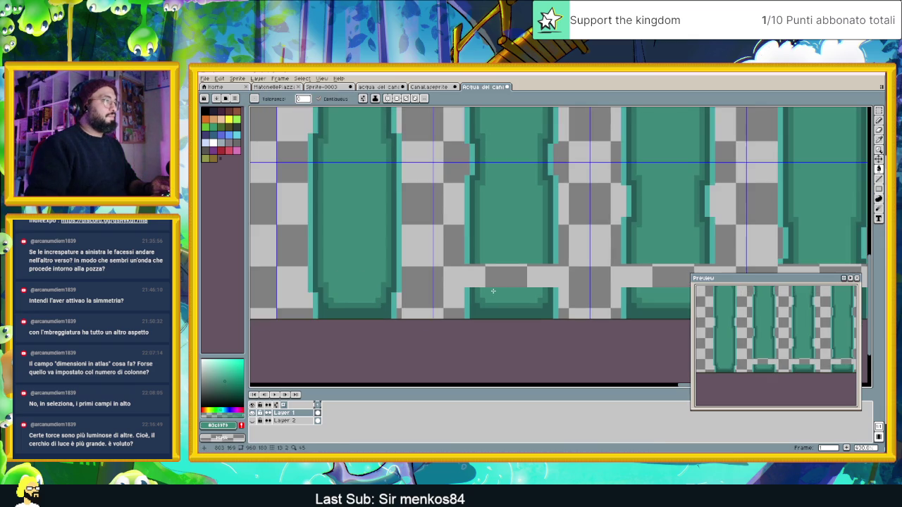
Draw a short teal line at the gap edge and fill the small grey rectangle teal.
scroll(438, 296, up, 1)
scroll(438, 296, down, 1)
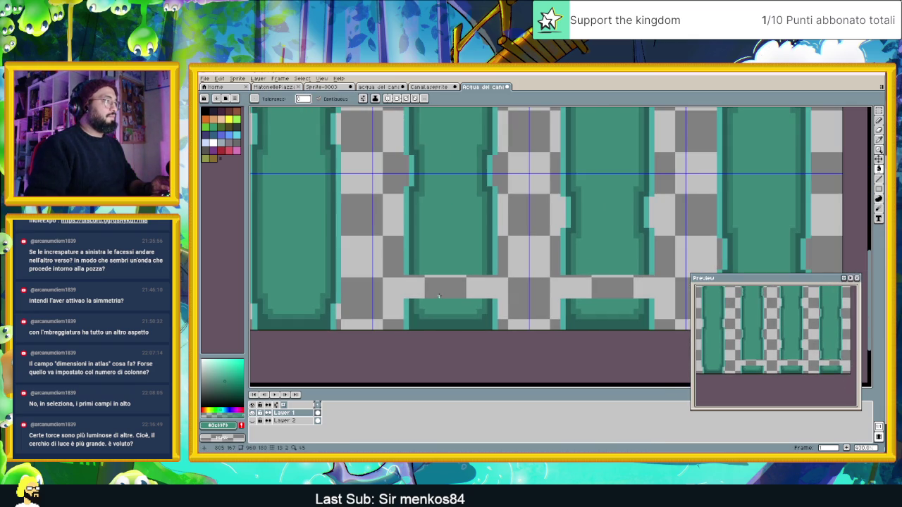
key(i)
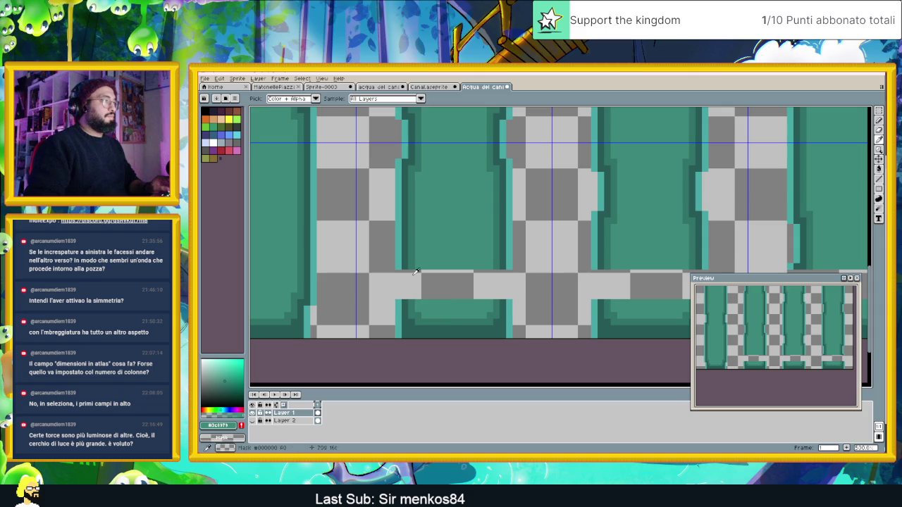
click(401, 261)
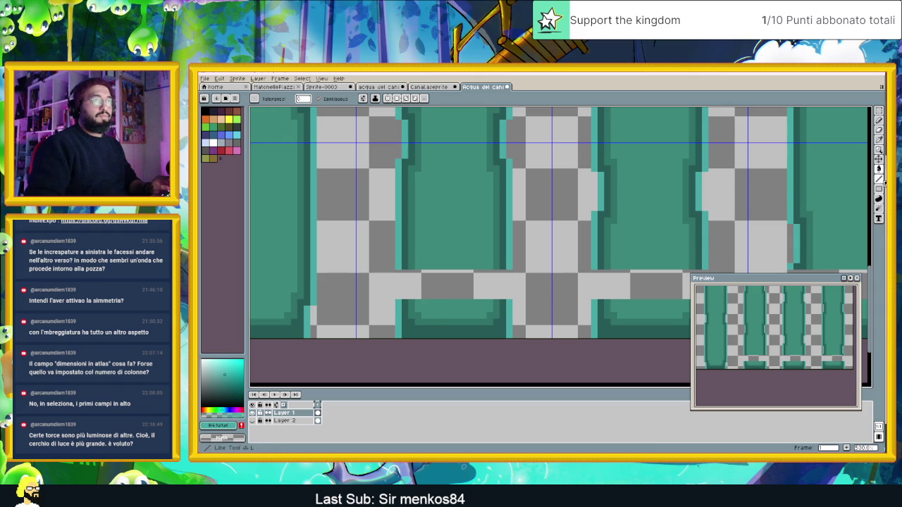
key(l)
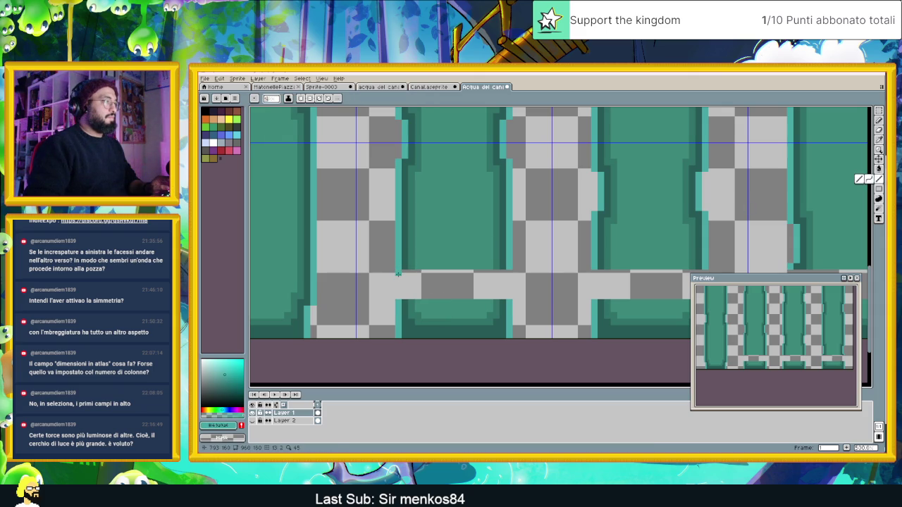
drag(398, 275, 400, 299)
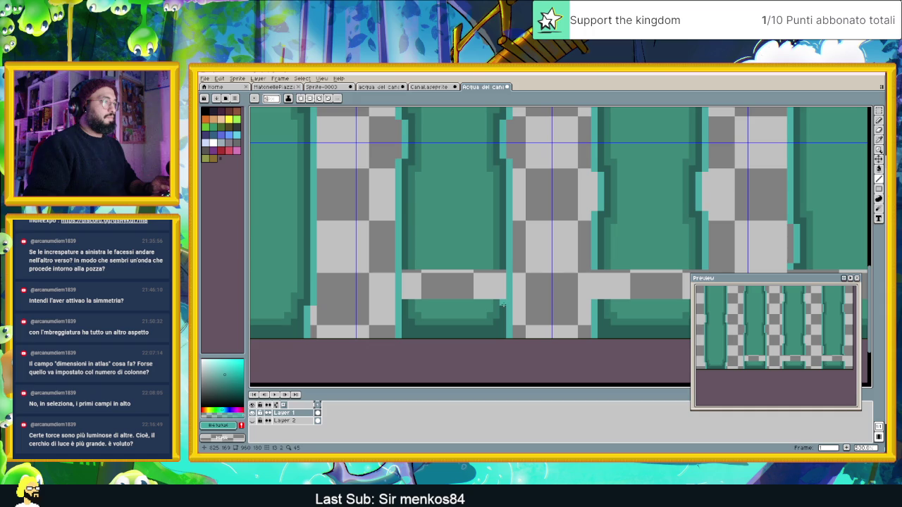
alt+click(504, 300)
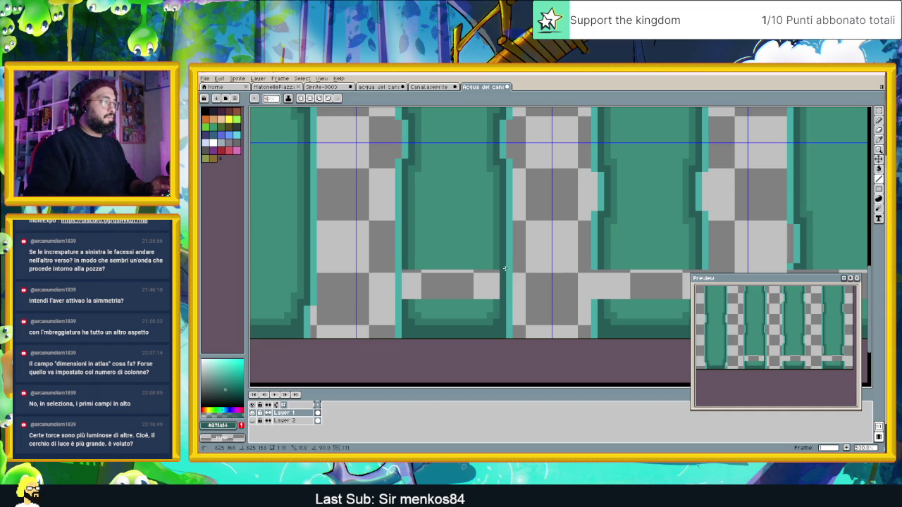
alt+click(412, 298)
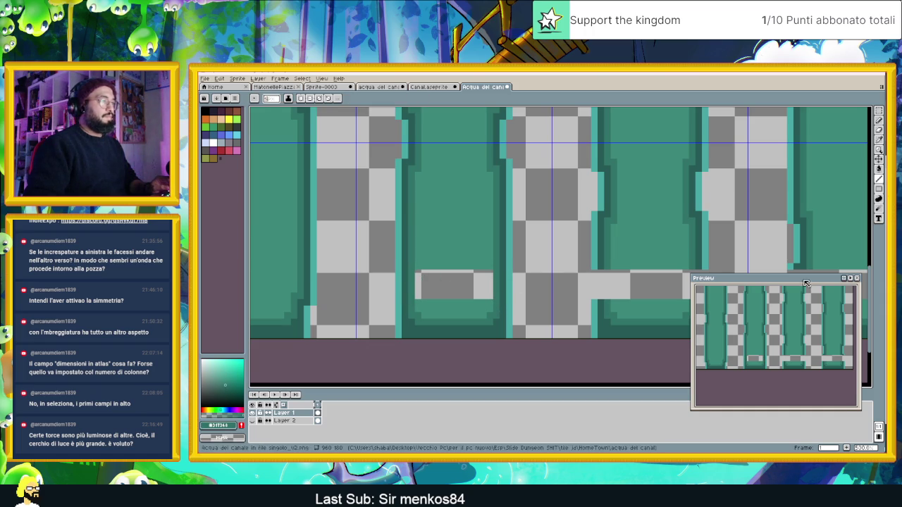
key(g)
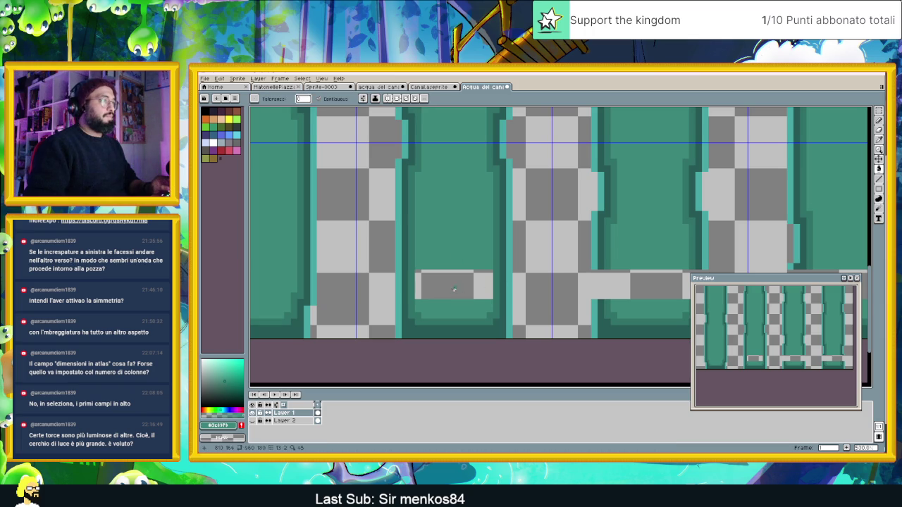
click(457, 268)
Draw a vertical teal edge line on the next tile, undo it, and redraw it.
drag(420, 268, 476, 258)
alt+click(476, 258)
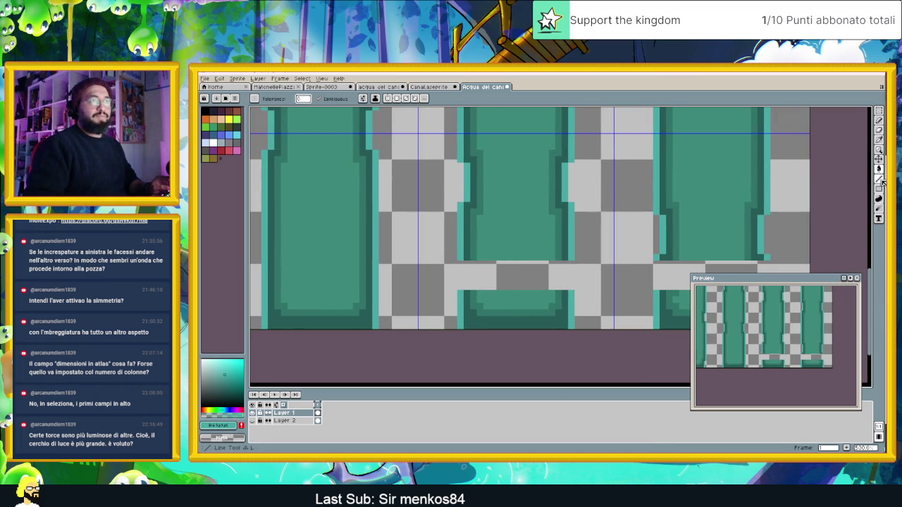
click(882, 131)
key(l)
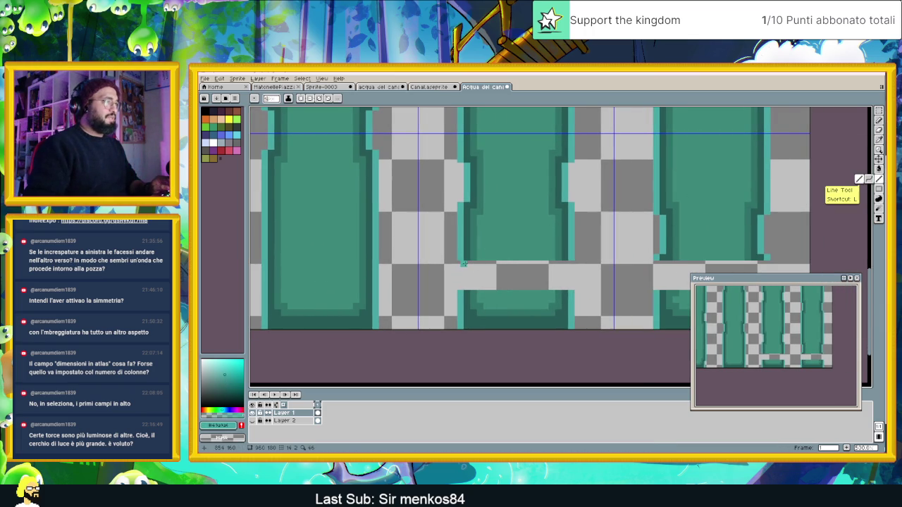
drag(460, 265, 458, 295)
key(ctrl+z)
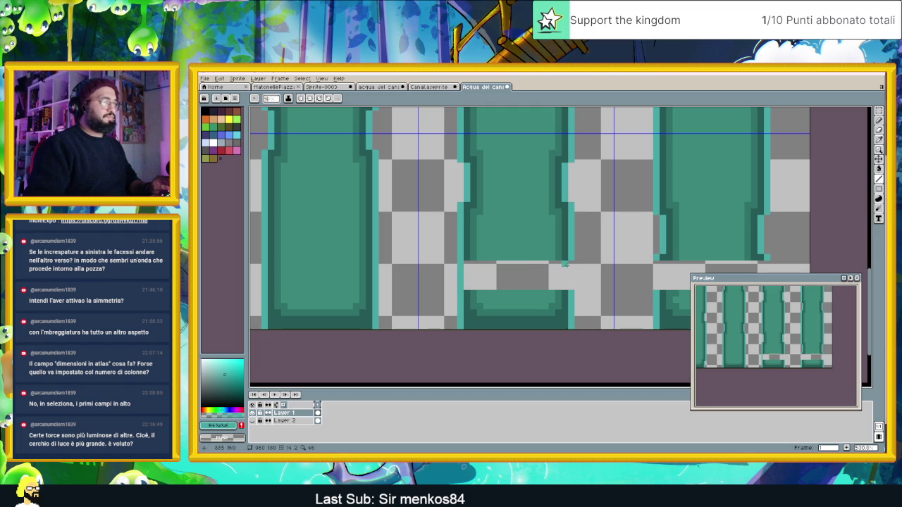
mouse_move(570, 266)
mouse_down()
mouse_move(570, 286)
mouse_move(543, 271)
mouse_up()
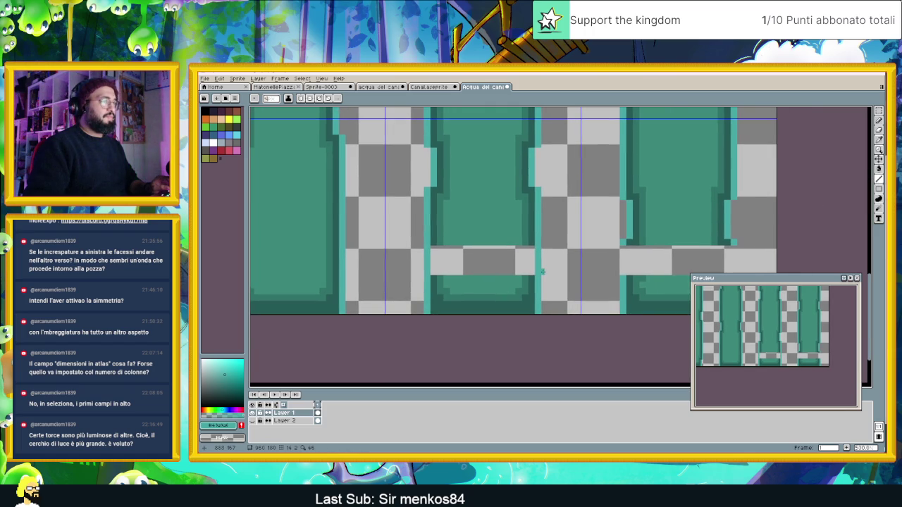
Pick darker teal shades and brush them into the middle column's gap edges.
key(i)
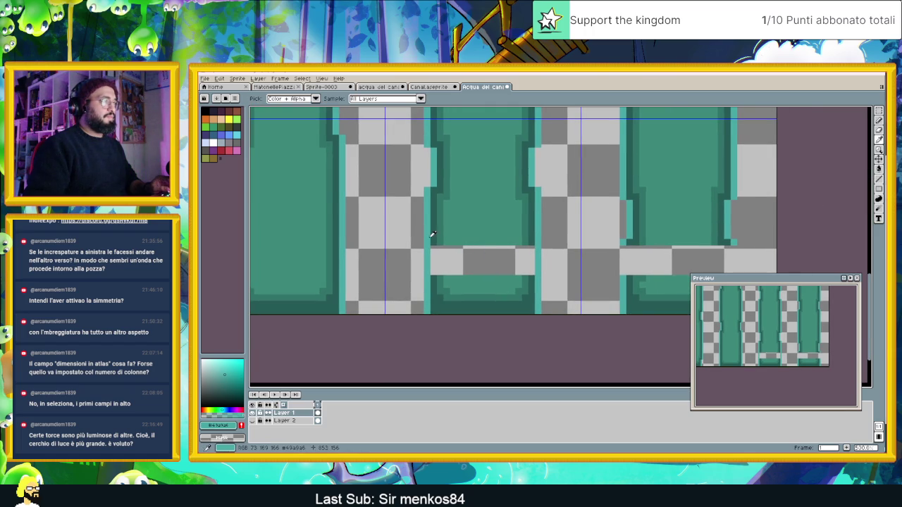
click(431, 236)
key(b)
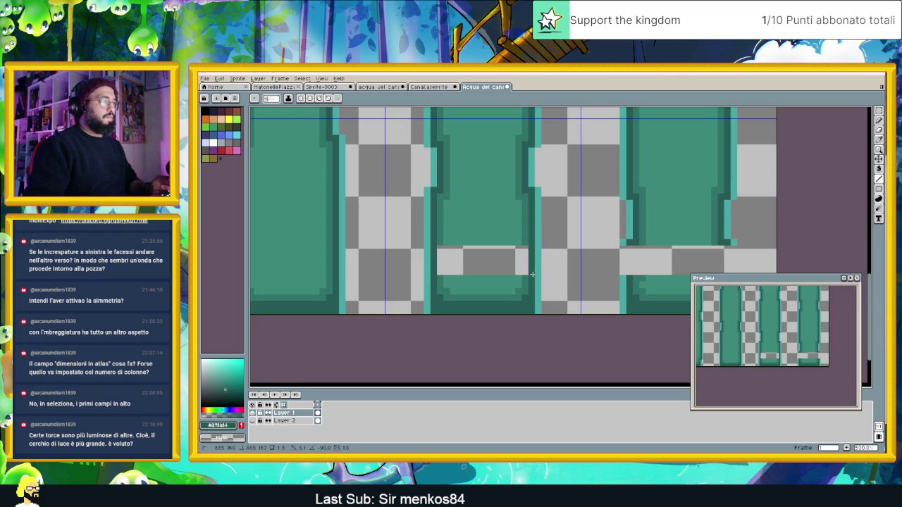
key(i)
click(524, 234)
key(b)
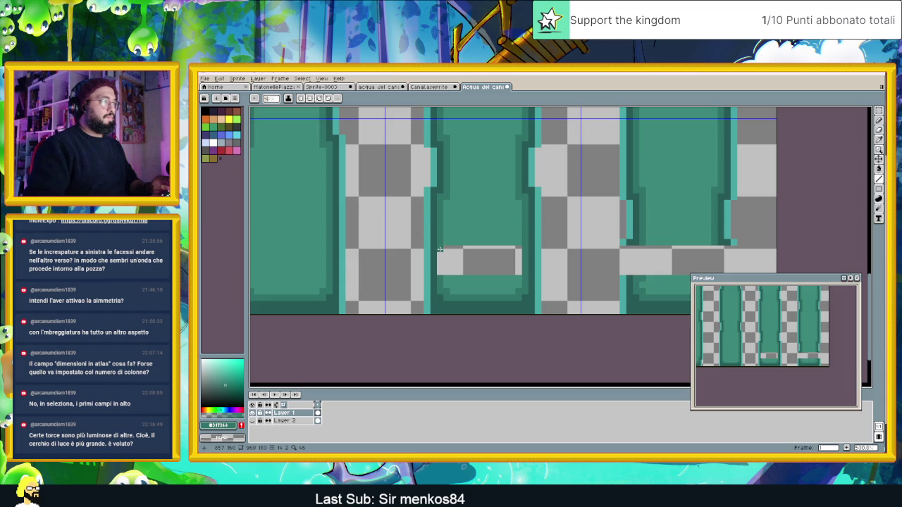
alt+click(477, 221)
click(879, 168)
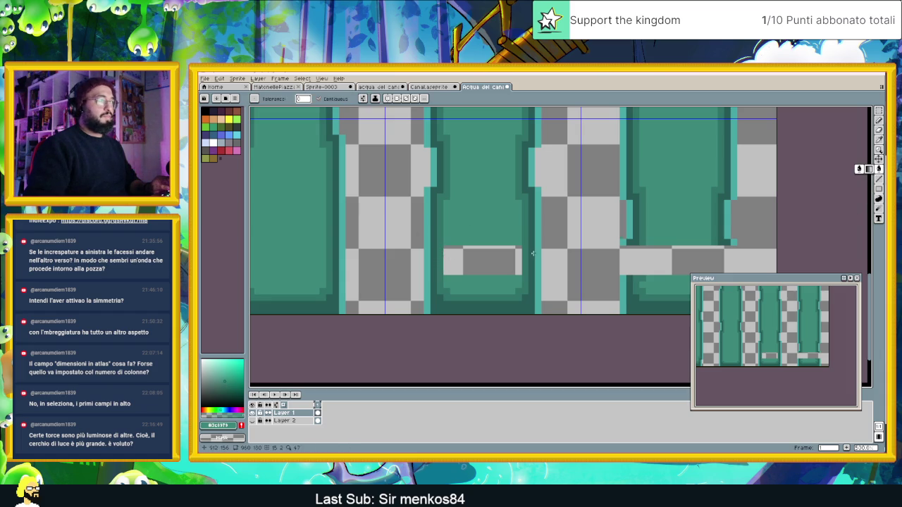
scroll(487, 266, down, 1)
scroll(486, 268, right, 3)
scroll(482, 271, up, 2)
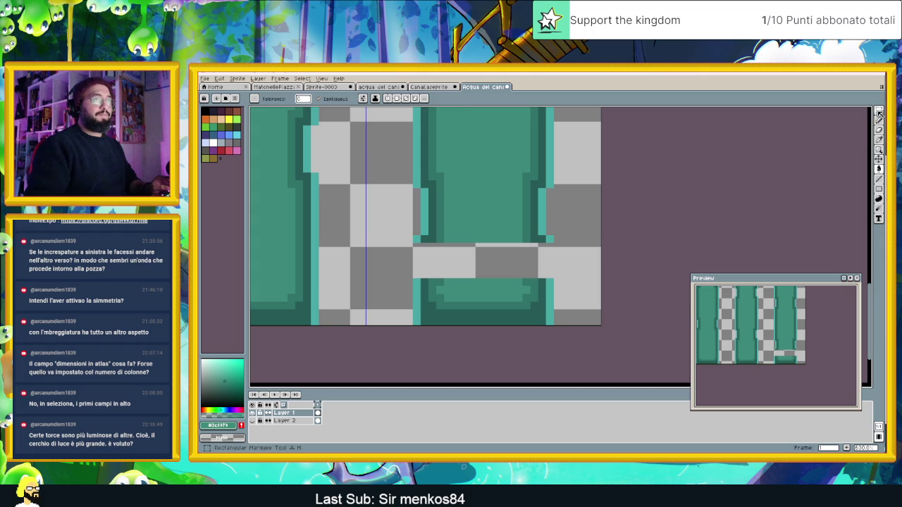
Move the middle canal tile block down two pixels.
key(m)
drag(398, 257, 563, 164)
key(Down)
key(Down)
key(Down)
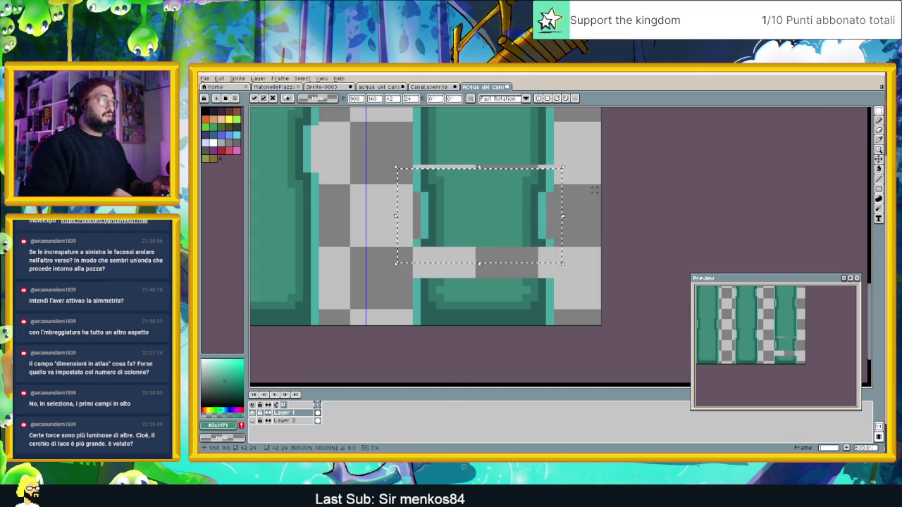
key(Down)
click(574, 167)
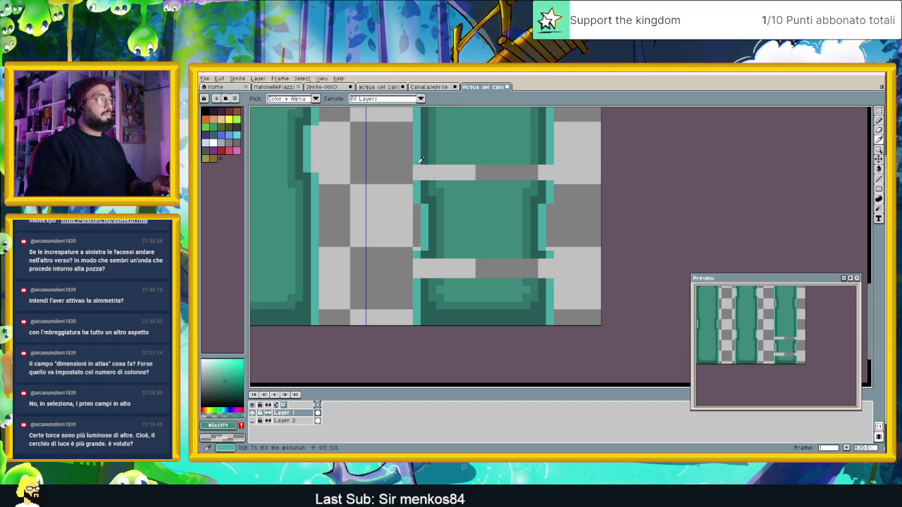
Paint the grey bars' ends with teal #317368 and fill both grey bars teal.
click(878, 179)
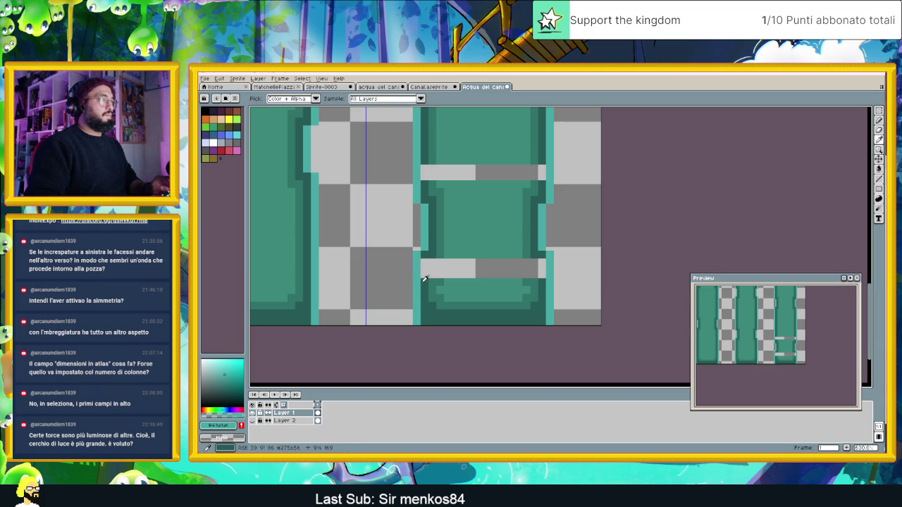
alt+click(422, 278)
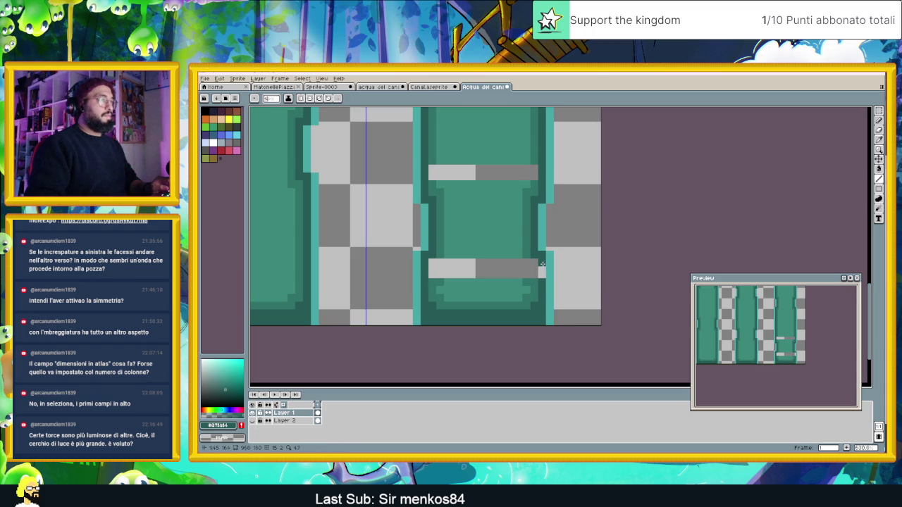
key(alt)
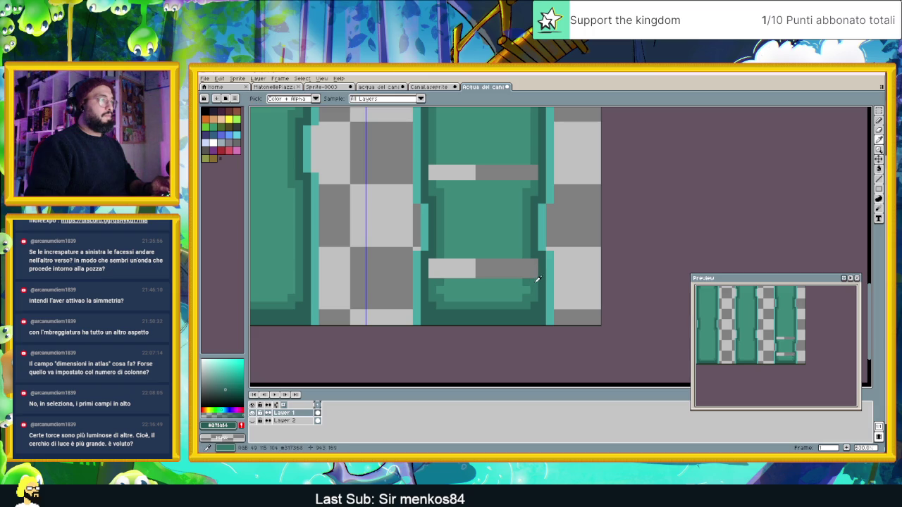
alt+click(534, 284)
drag(535, 266, 533, 283)
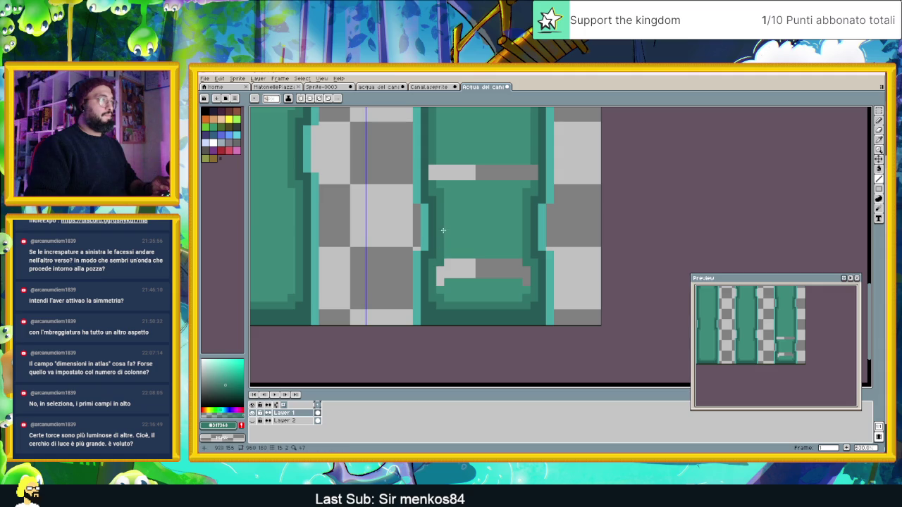
drag(434, 177, 434, 172)
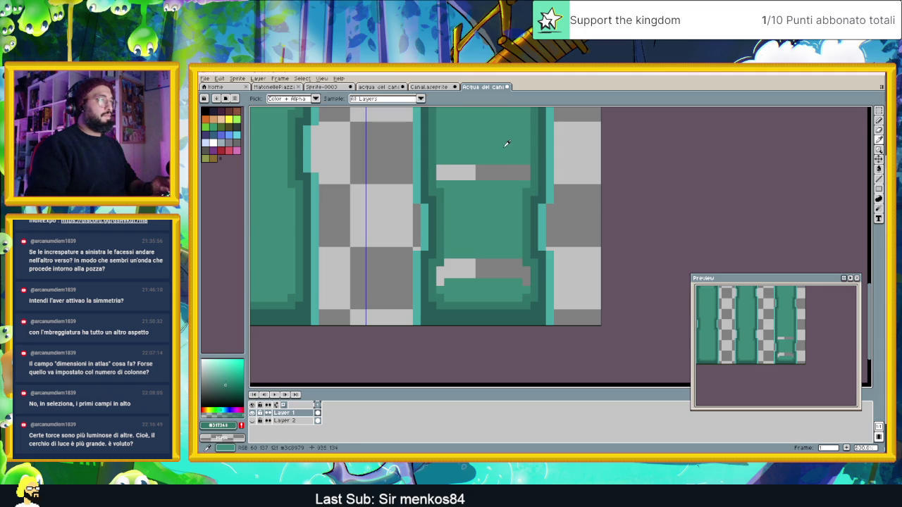
key(g)
click(487, 173)
click(482, 270)
scroll(489, 281, down, 5)
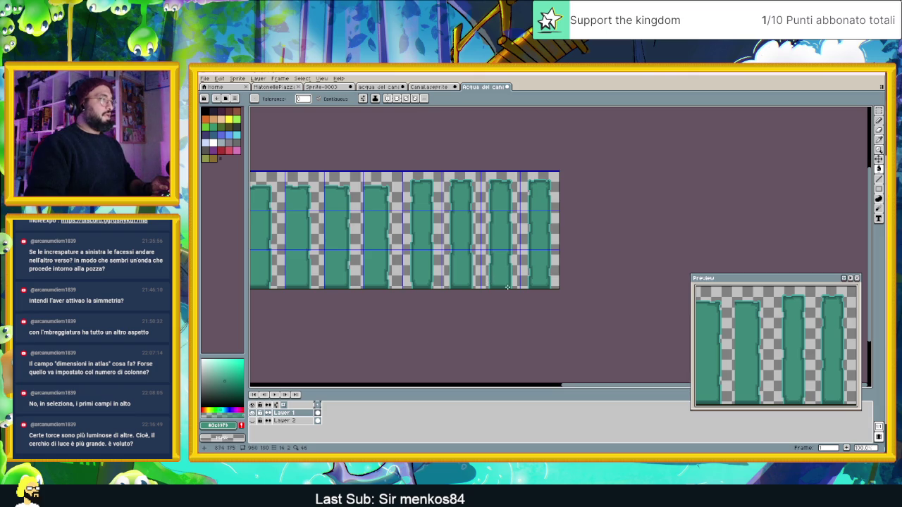
Save the tilesheet as PNG and overwrite 'Acqua del canale in file singolo_v2.aseprite'.
key(ctrl+s)
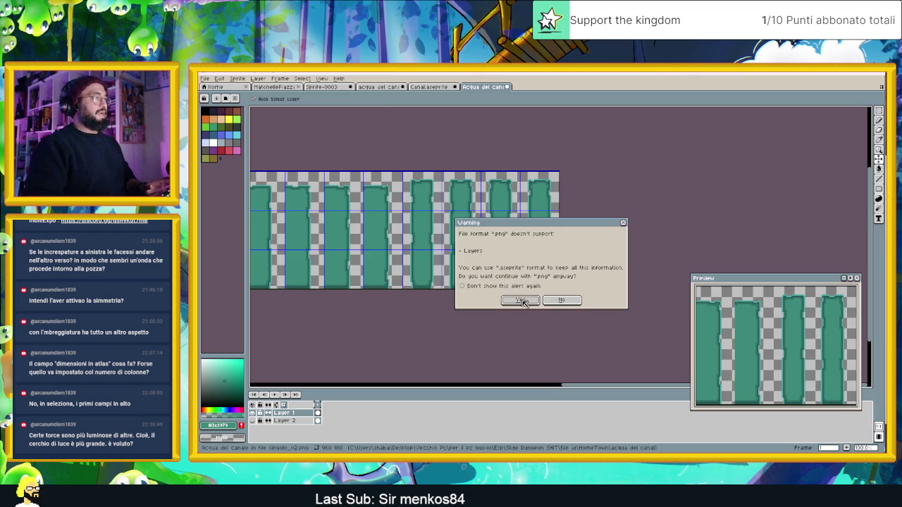
click(526, 302)
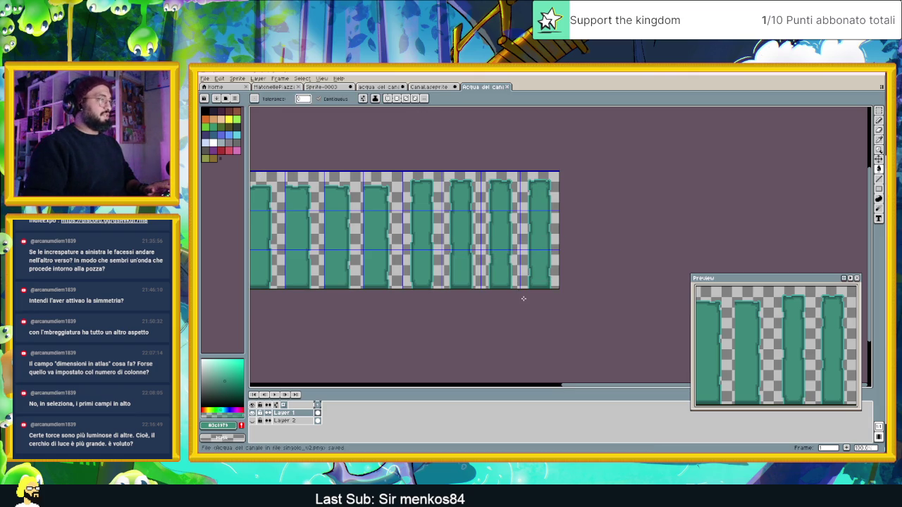
key(ctrl+shift+s)
click(347, 141)
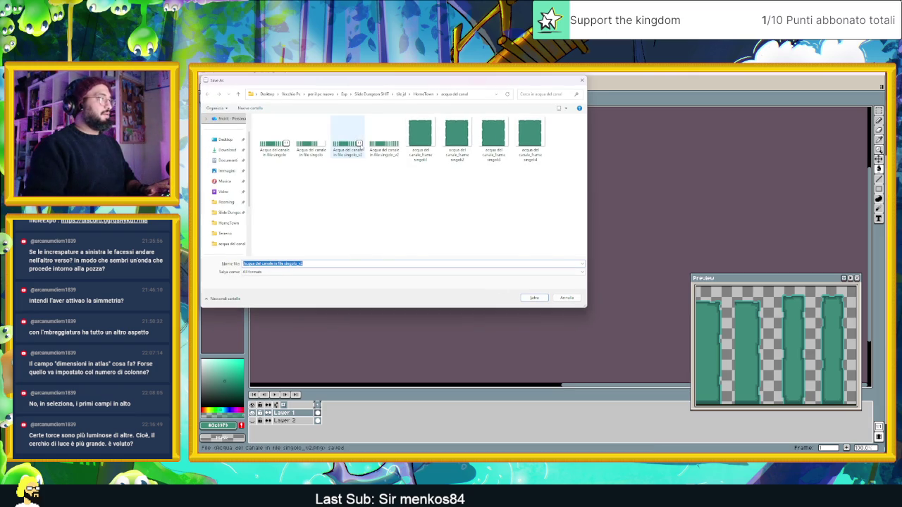
click(534, 297)
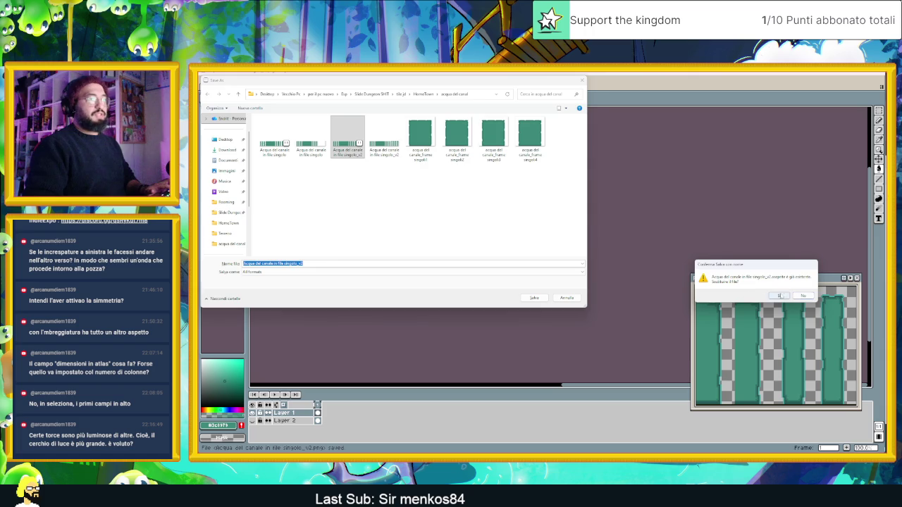
click(779, 296)
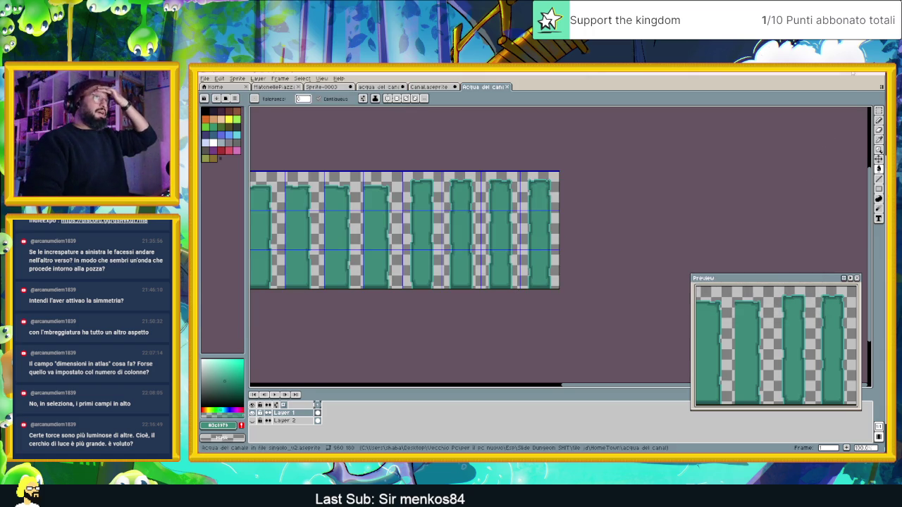
click(852, 73)
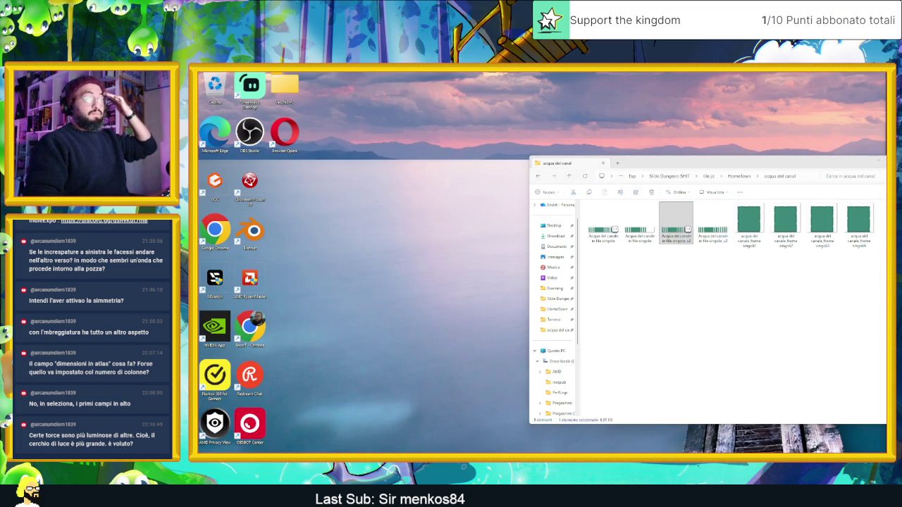
Select the v2 canal water PNG in the acqua del canale folder, then close File Explorer.
key(alt+Tab)
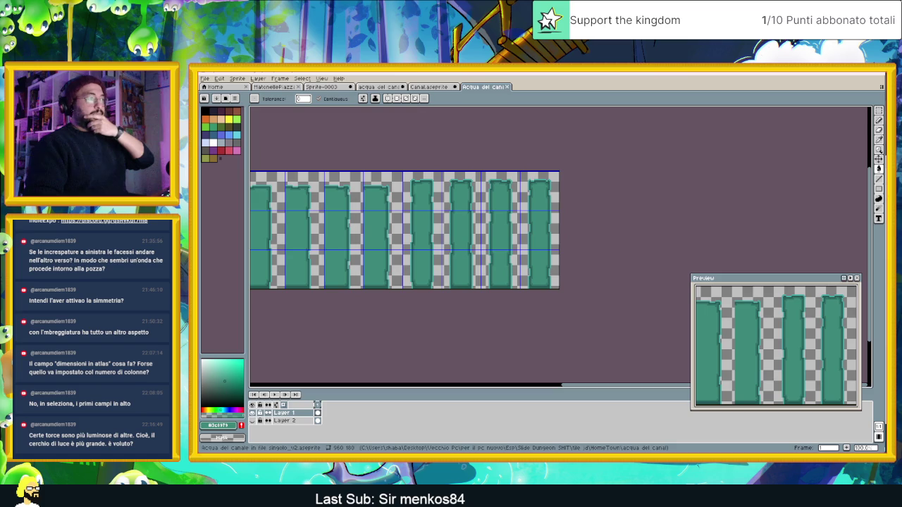
click(853, 73)
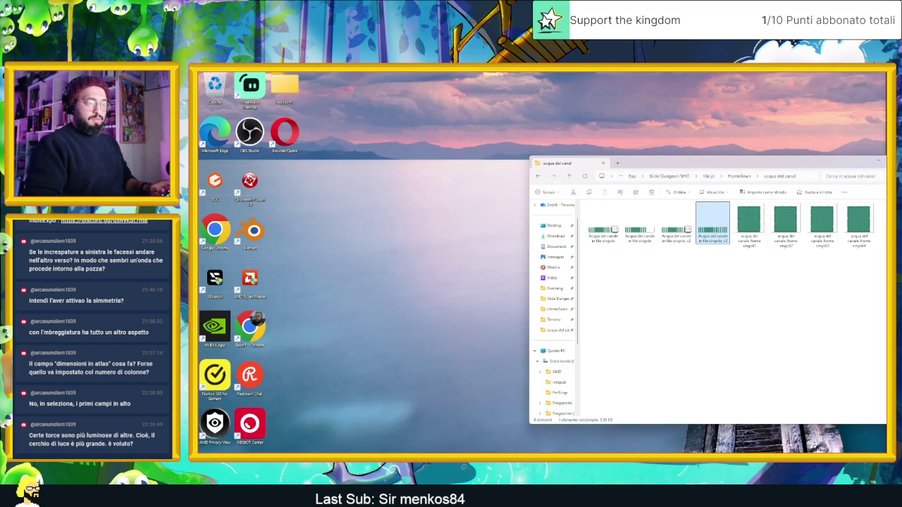
key(alt+Tab)
key(alt+Tab)
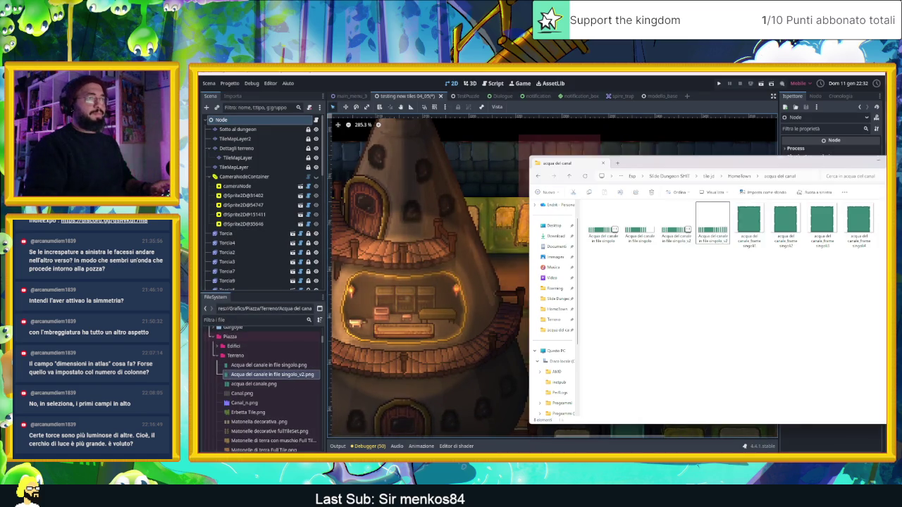
mouse_move(711, 227)
mouse_down()
mouse_move(582, 338)
mouse_move(799, 270)
mouse_move(725, 237)
mouse_up()
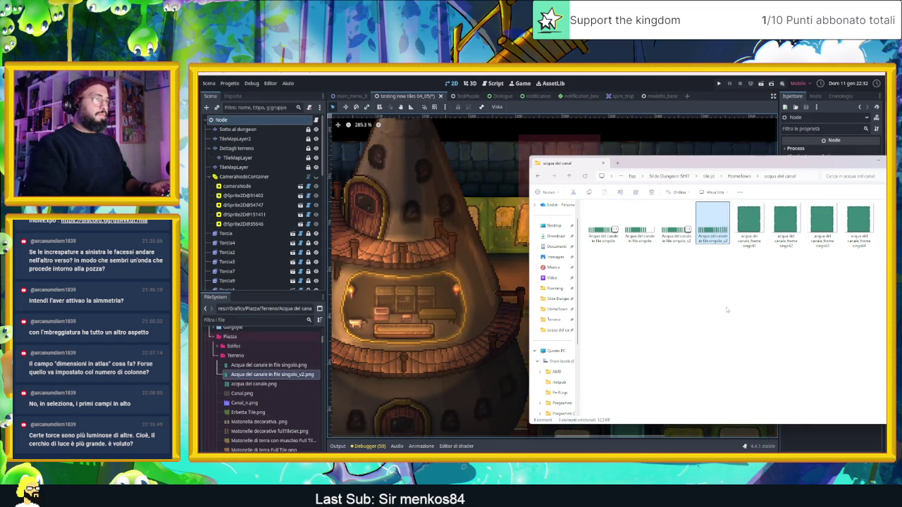
click(726, 232)
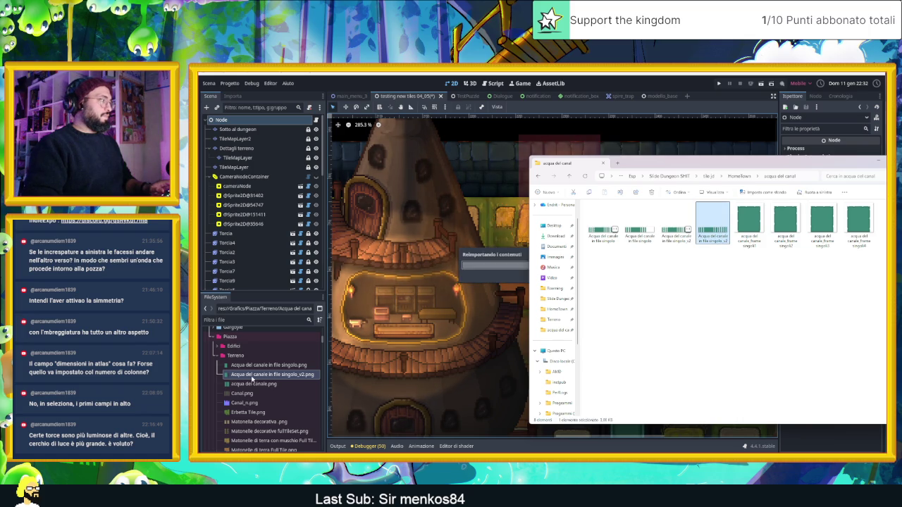
click(880, 161)
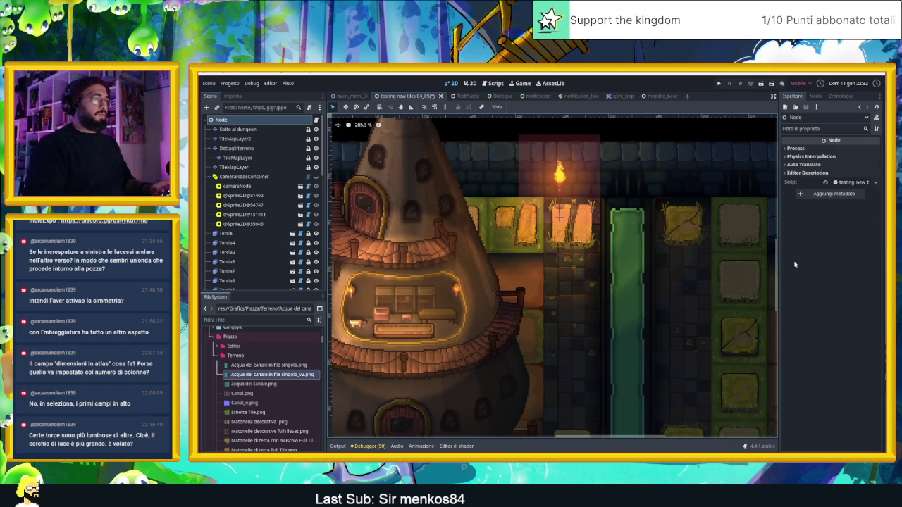
Zoom around the green canal strip beside the tower, then save the scene with Ctrl+S.
scroll(695, 296, down, 2)
scroll(655, 247, up, 3)
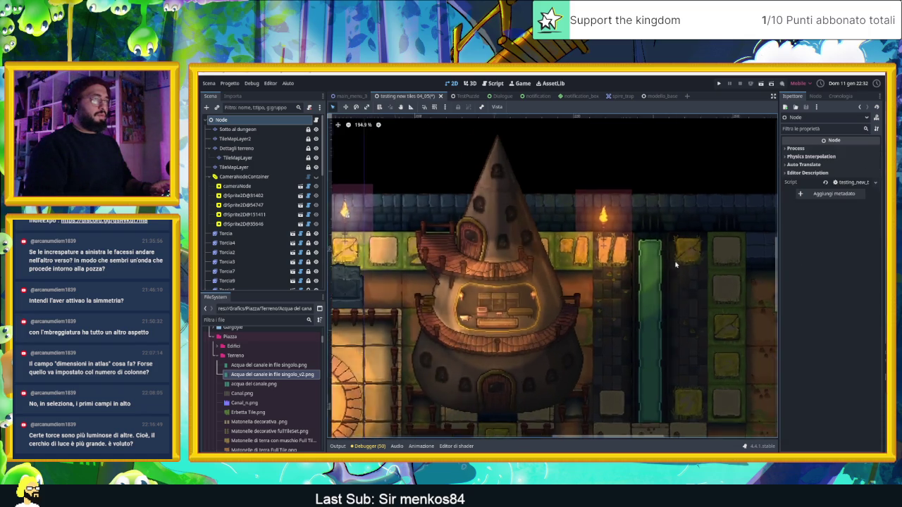
scroll(652, 243, up, 5)
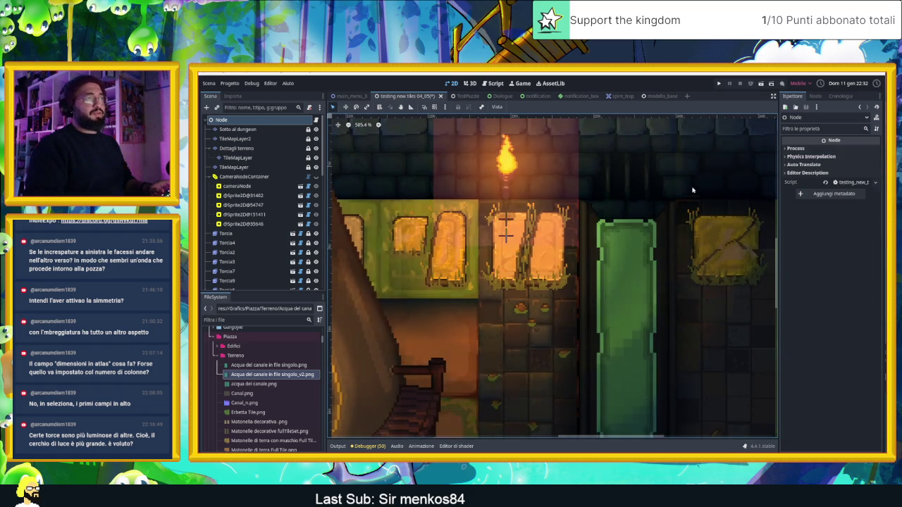
scroll(668, 231, down, 3)
scroll(642, 323, down, 6)
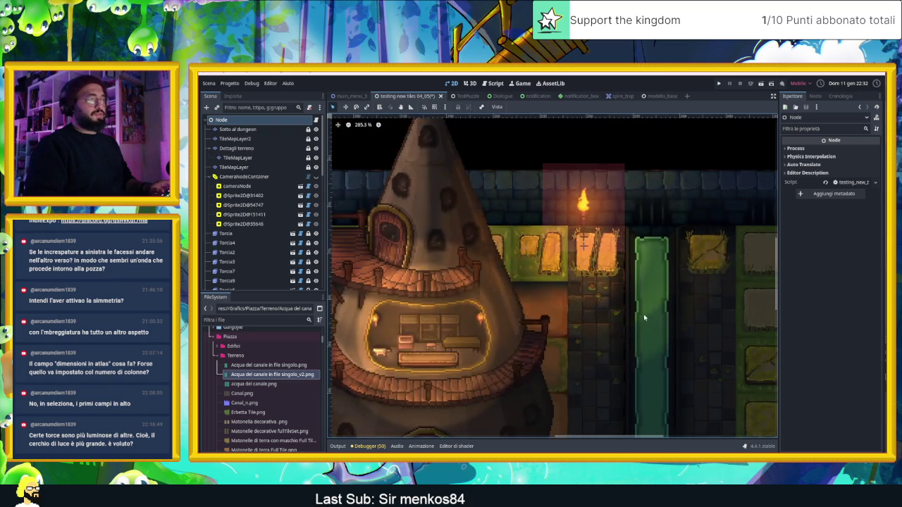
scroll(642, 324, down, 2)
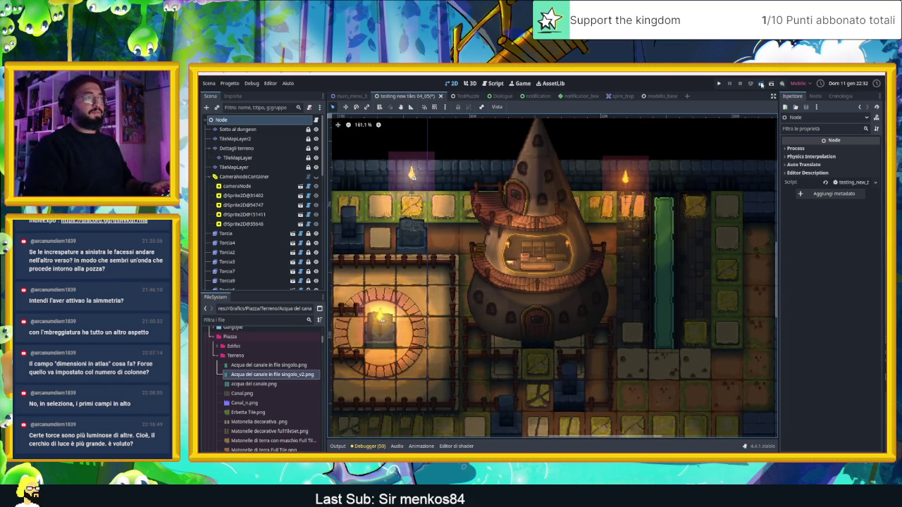
key(ctrl+s)
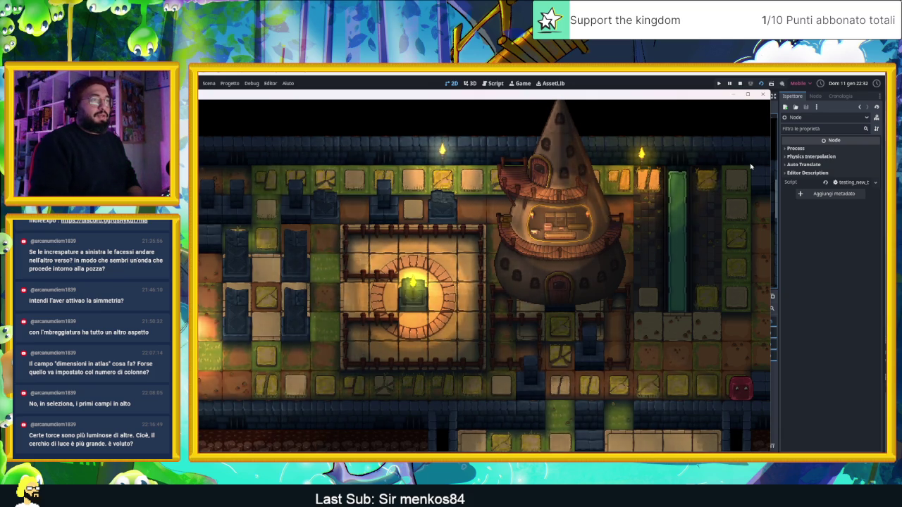
Stop the running dungeon test with F8.
key(F8)
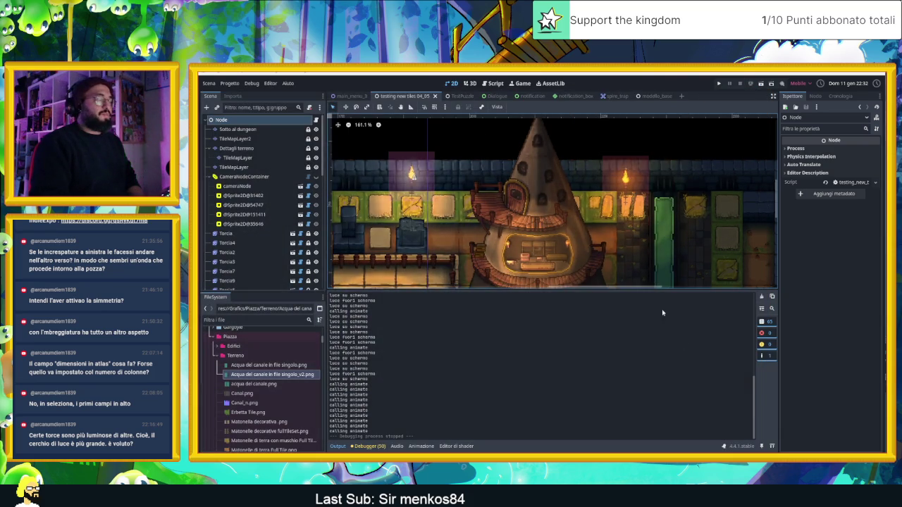
Select the Dettagli terreno layer and pick a teal water tile from the Acqua del canale source.
scroll(634, 232, down, 5)
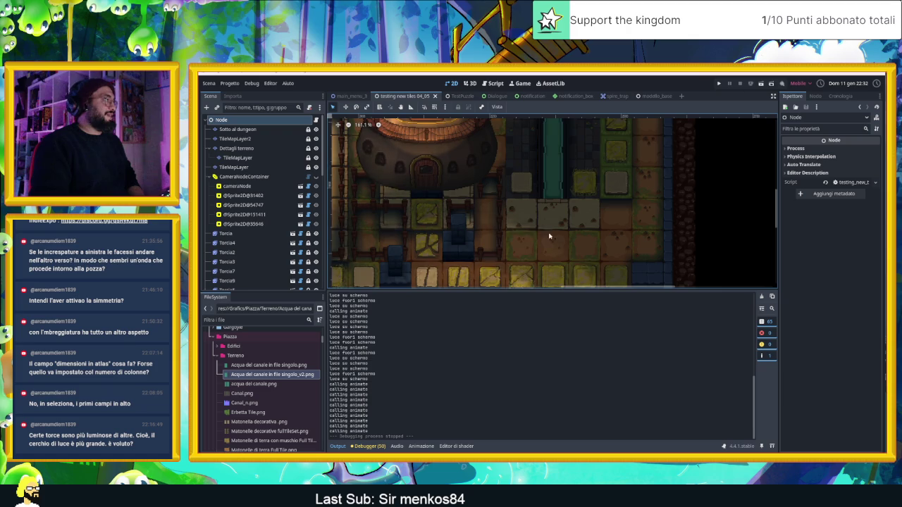
scroll(549, 235, down, 2)
click(223, 132)
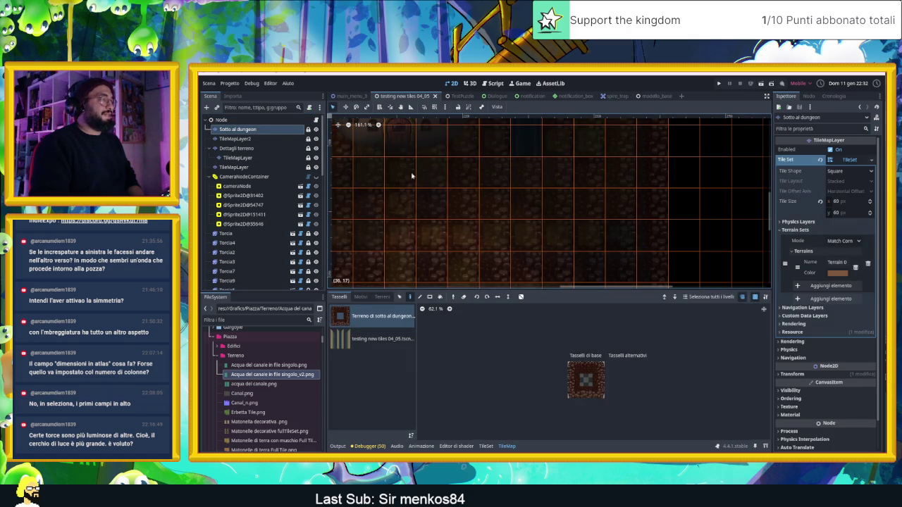
click(235, 139)
click(237, 148)
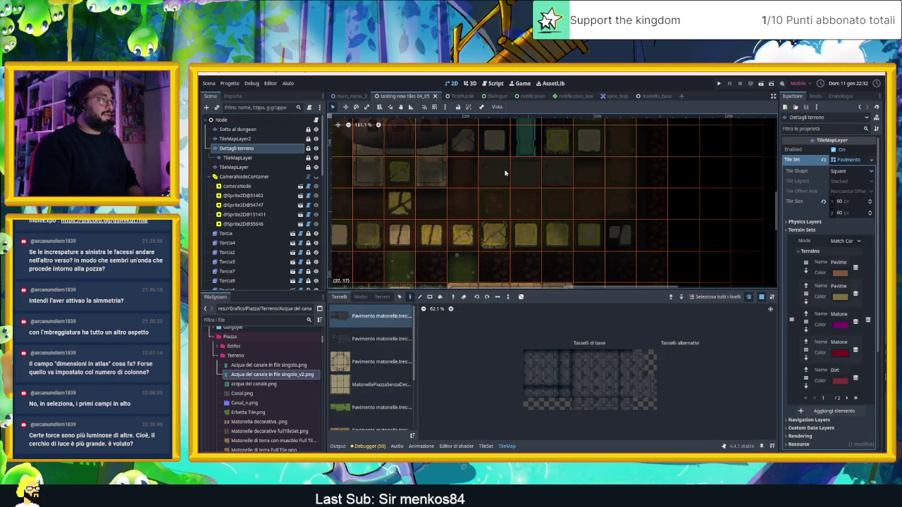
scroll(370, 395, down, 3)
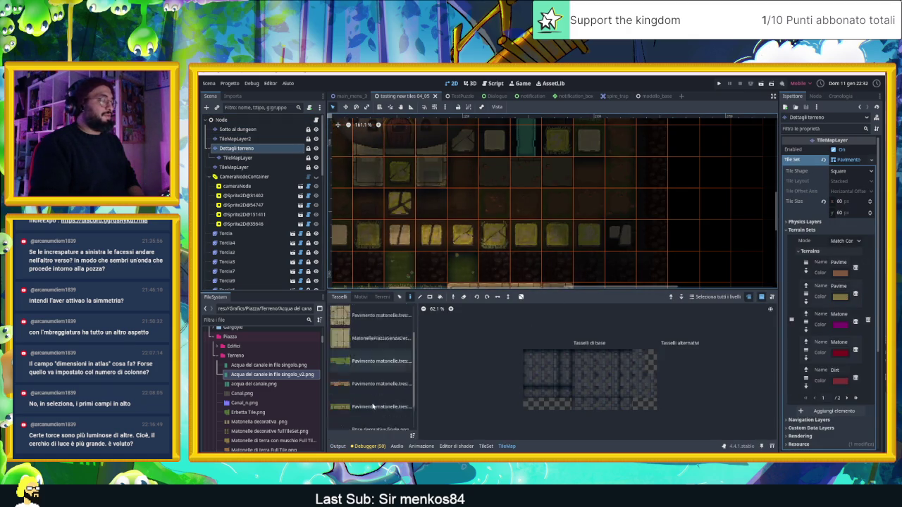
click(370, 417)
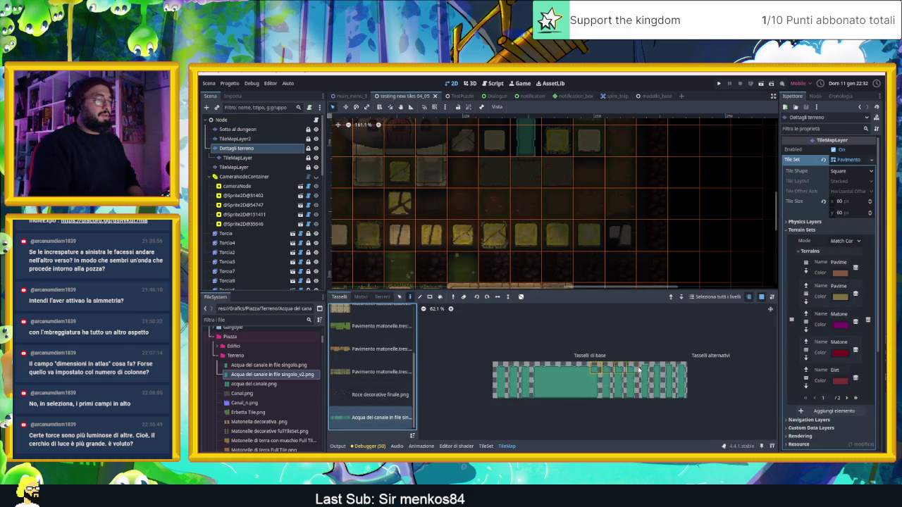
click(645, 367)
Paint teal canal water tiles into several floor pits, including one beside the sandy tiles.
click(523, 201)
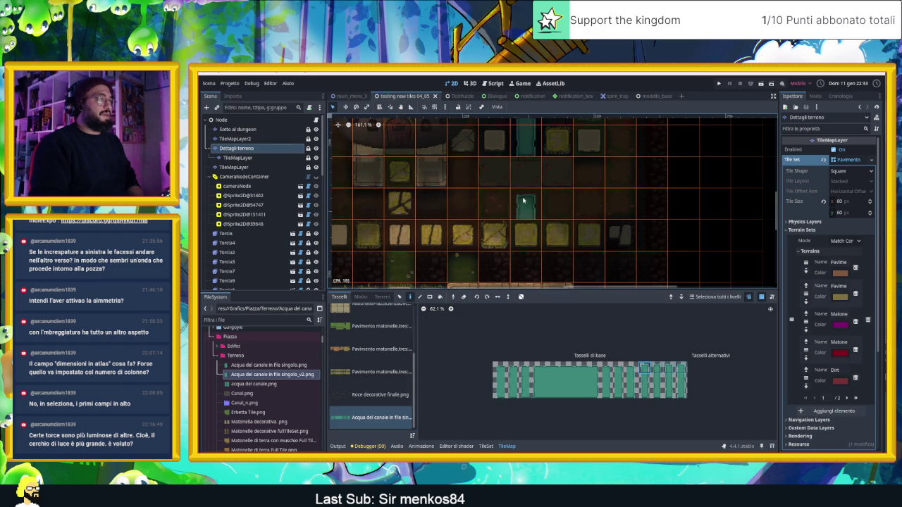
drag(522, 200, 541, 227)
scroll(545, 225, down, 2)
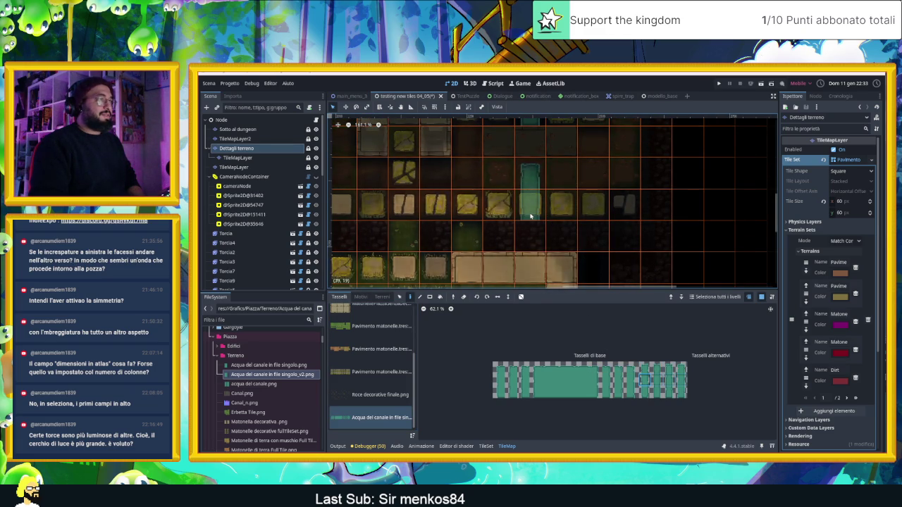
click(531, 216)
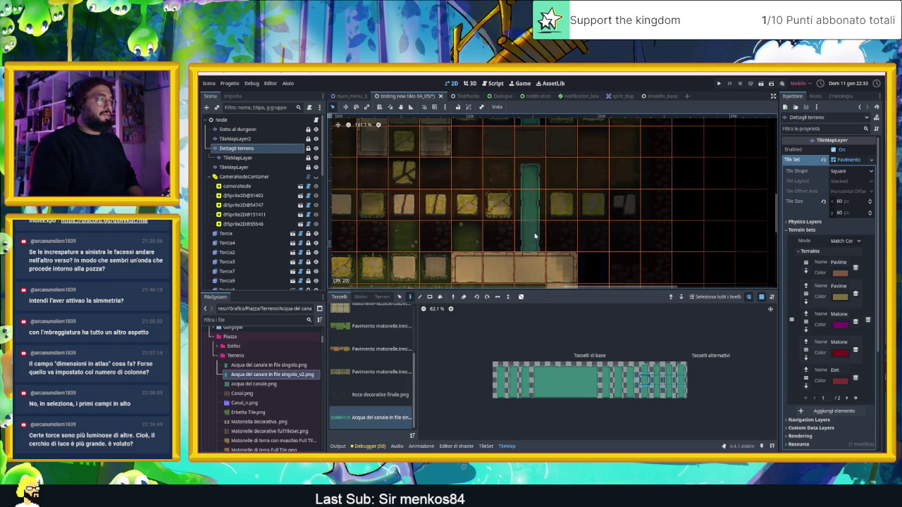
click(600, 283)
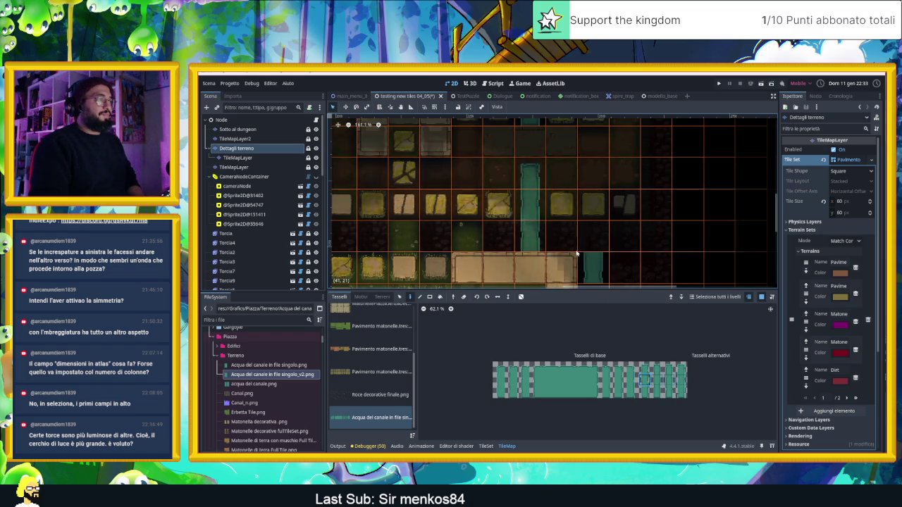
scroll(596, 198, down, 2)
click(604, 191)
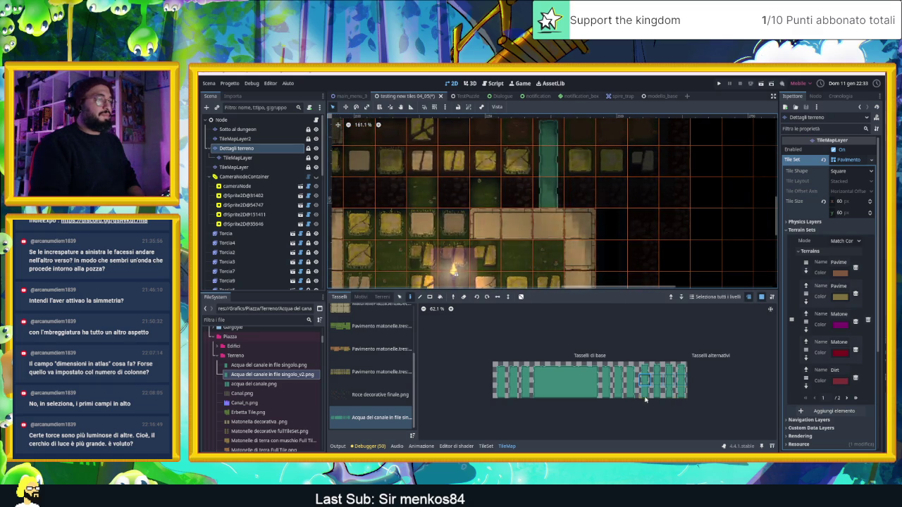
Pan the map toward other pits and switch to the TileMapLayer2 layer.
scroll(626, 198, down, 2)
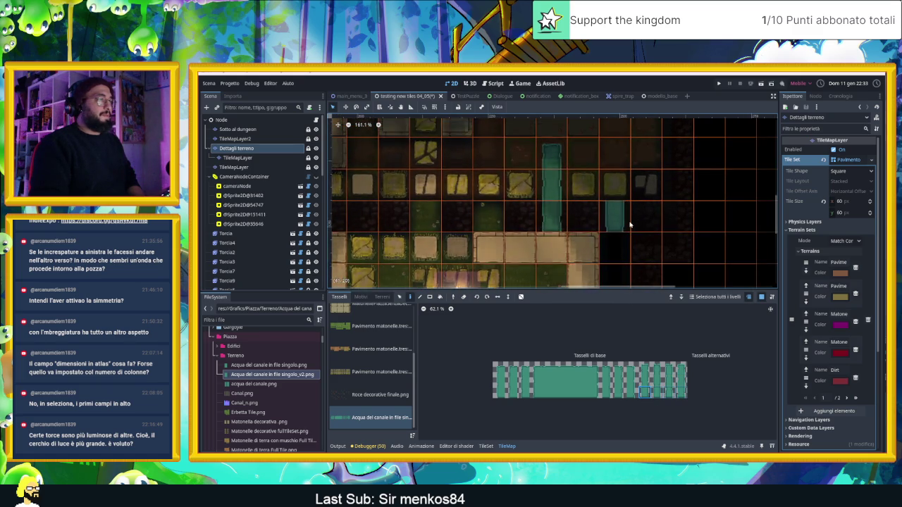
scroll(612, 227, down, 2)
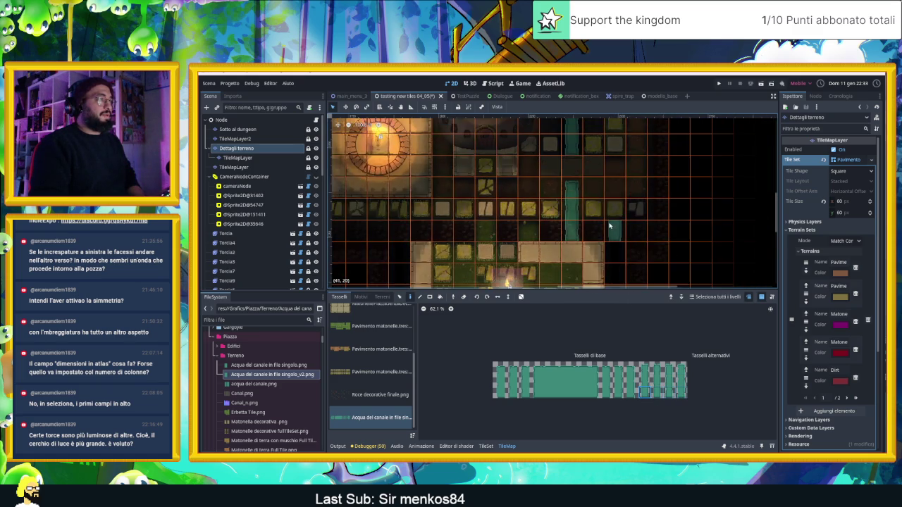
scroll(596, 209, up, 1)
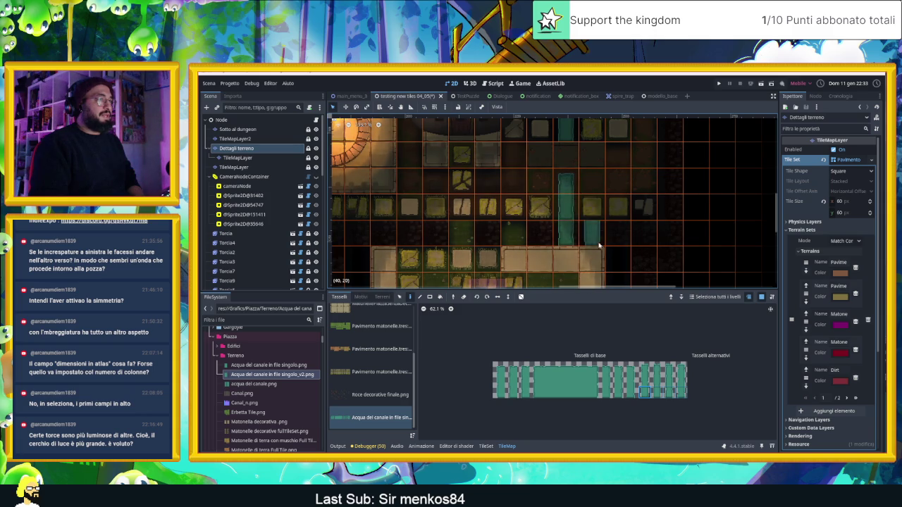
scroll(622, 237, up, 4)
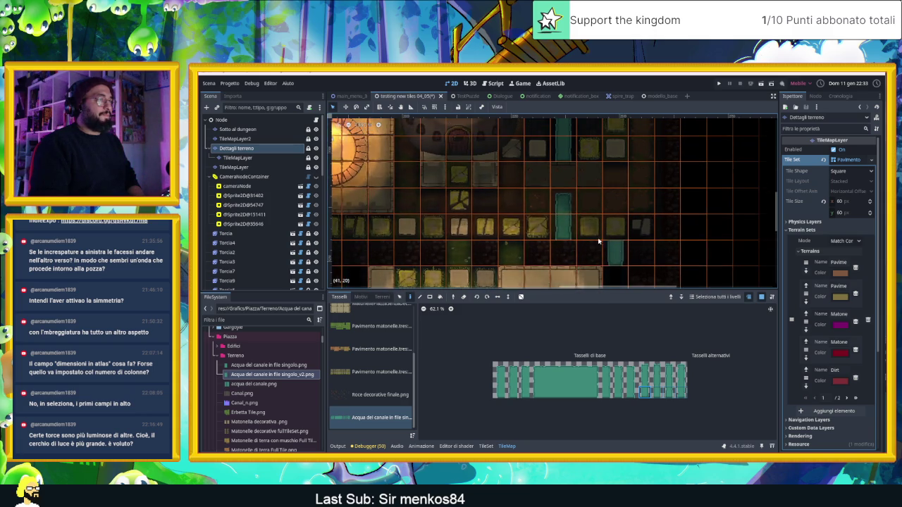
drag(580, 210, 598, 242)
click(258, 140)
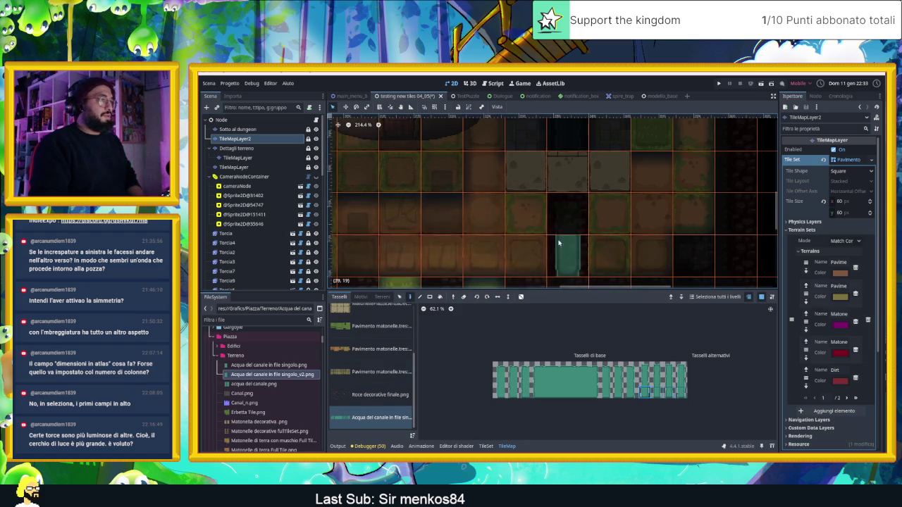
Select the Sotto al dungeon layer and pick a tile from the testing new tiles 04_05.tscn source.
scroll(577, 228, down, 1)
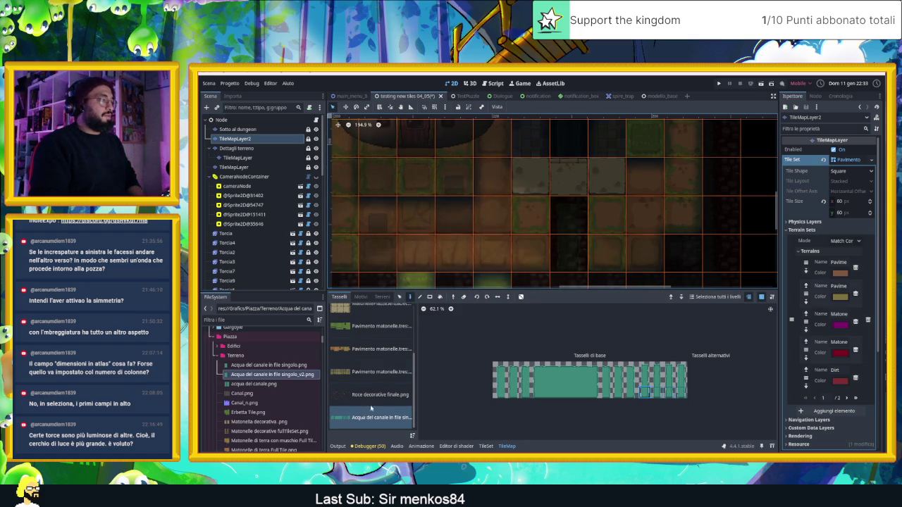
scroll(372, 380, down, 5)
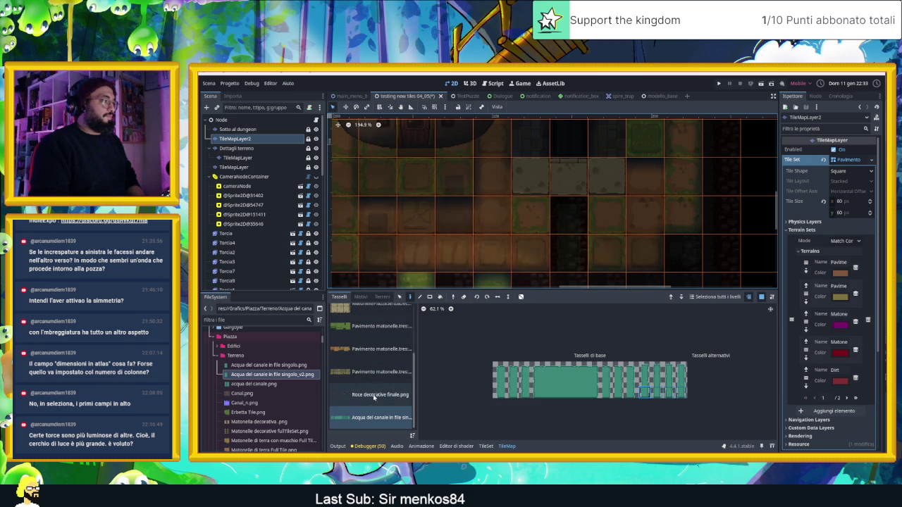
scroll(374, 398, up, 3)
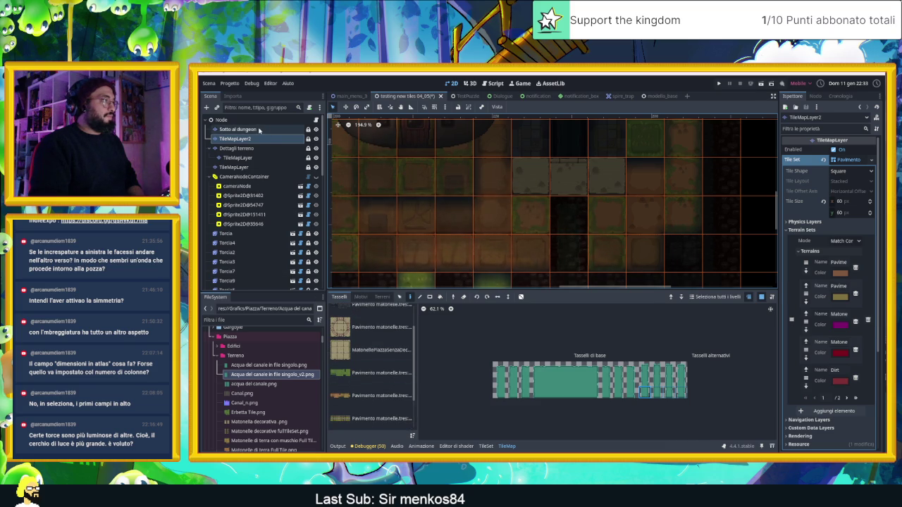
click(239, 130)
click(373, 339)
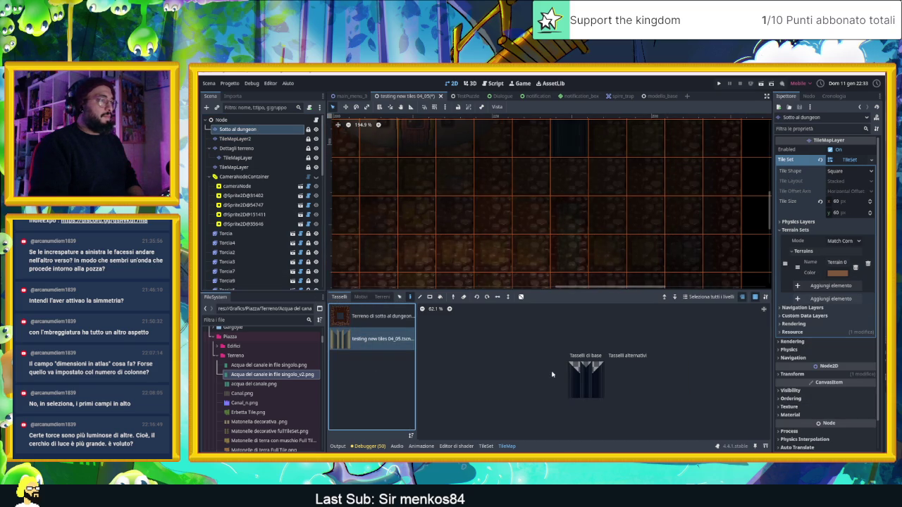
click(583, 369)
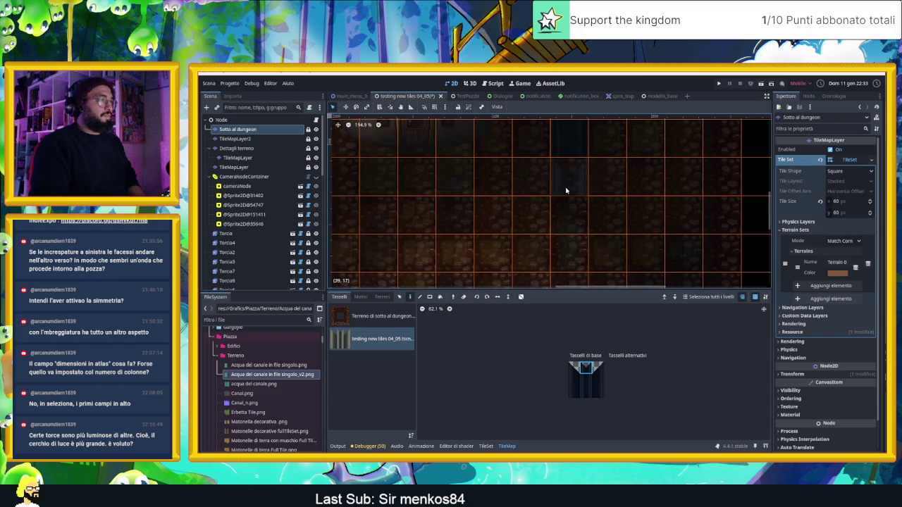
Inspect the TileMapLayer2 floor layer and then the TileMapLayer wall layer.
scroll(584, 197, up, 4)
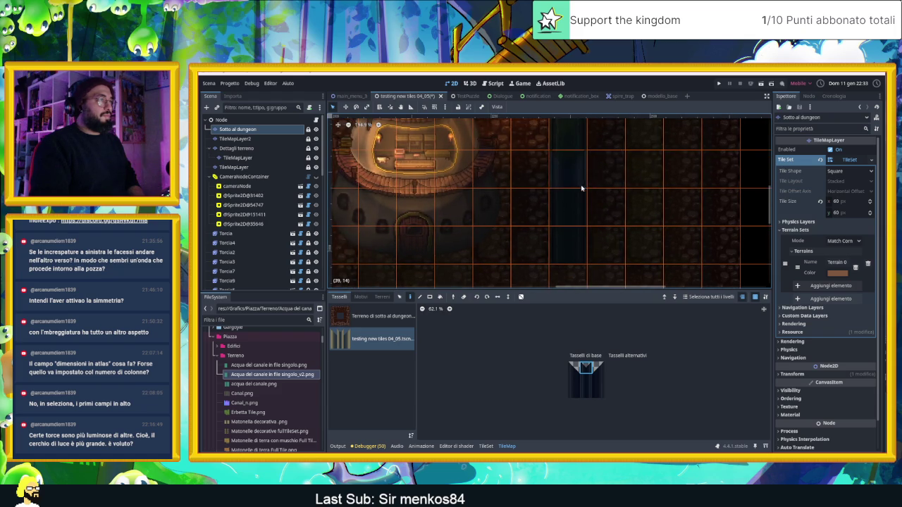
scroll(581, 188, down, 3)
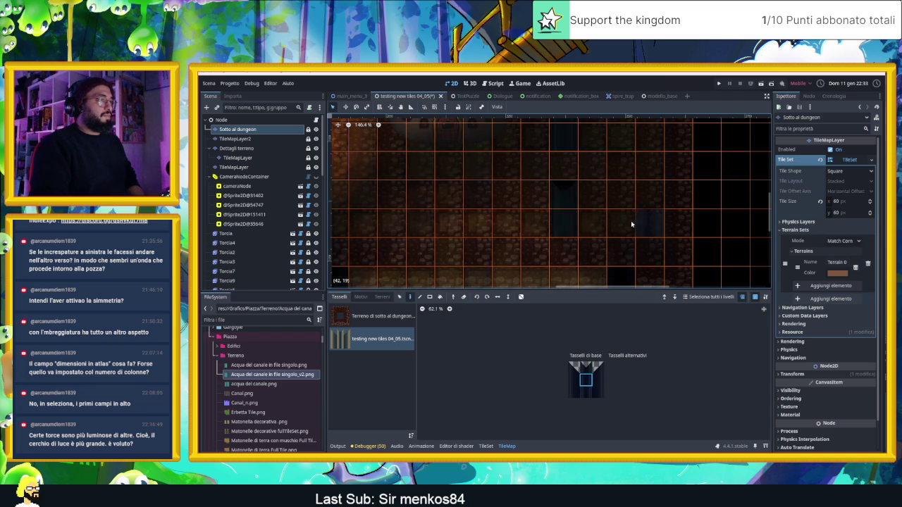
scroll(585, 222, up, 3)
scroll(575, 215, up, 1)
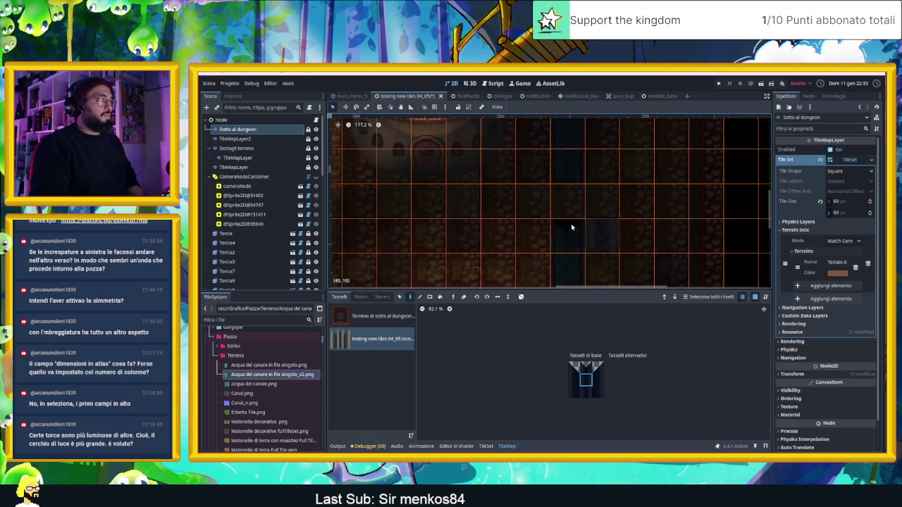
click(243, 139)
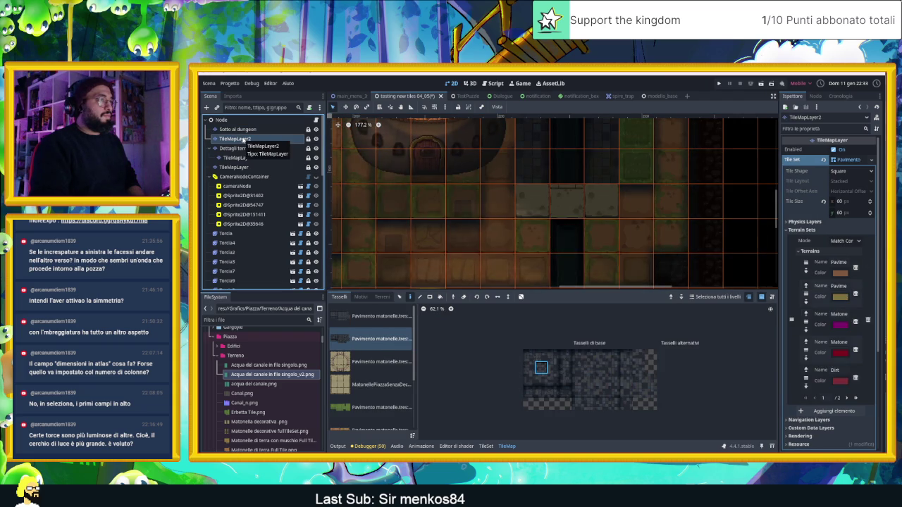
scroll(497, 228, up, 5)
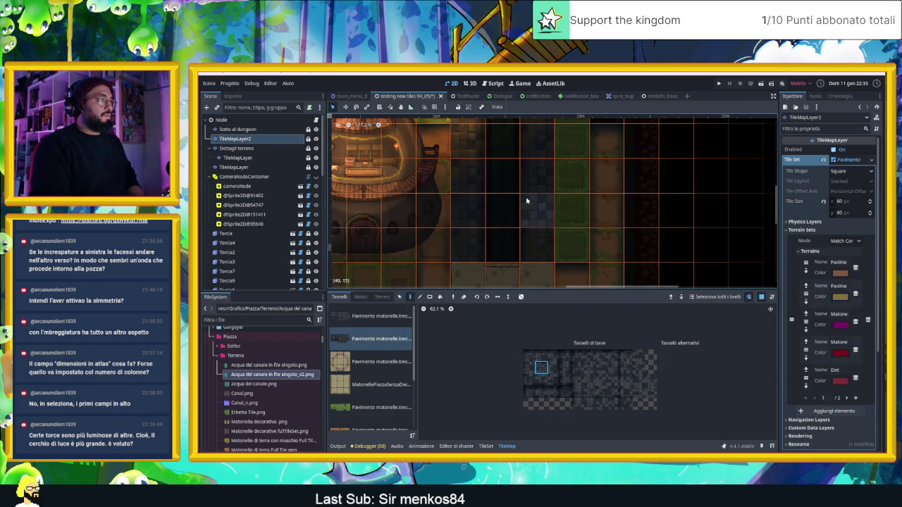
scroll(382, 395, down, 3)
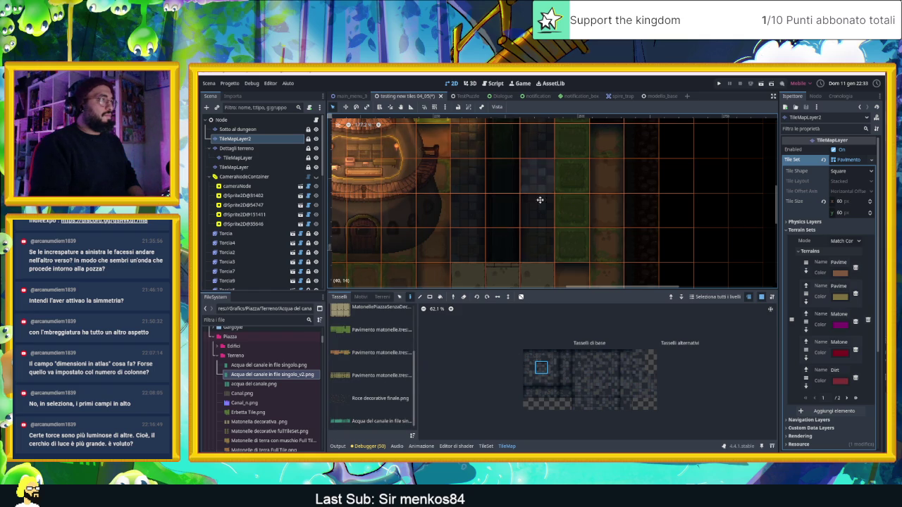
scroll(540, 199, up, 5)
scroll(519, 258, down, 5)
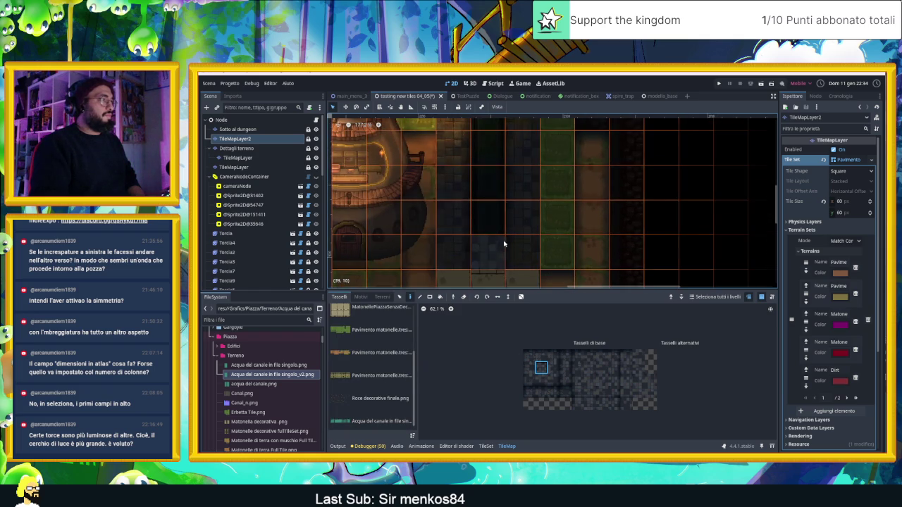
scroll(503, 242, down, 3)
click(233, 167)
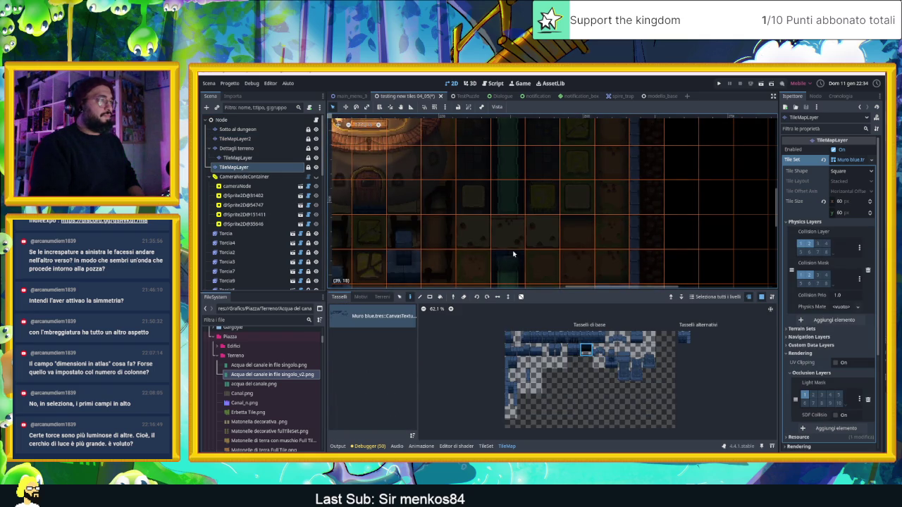
Pan the map, select the root Node to view all layers, and zoom in on the canal water.
drag(608, 266, 627, 214)
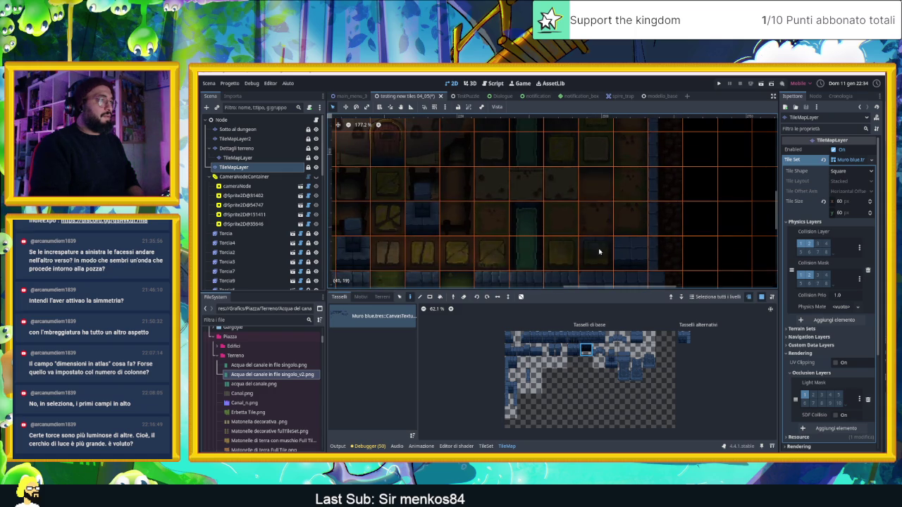
click(288, 120)
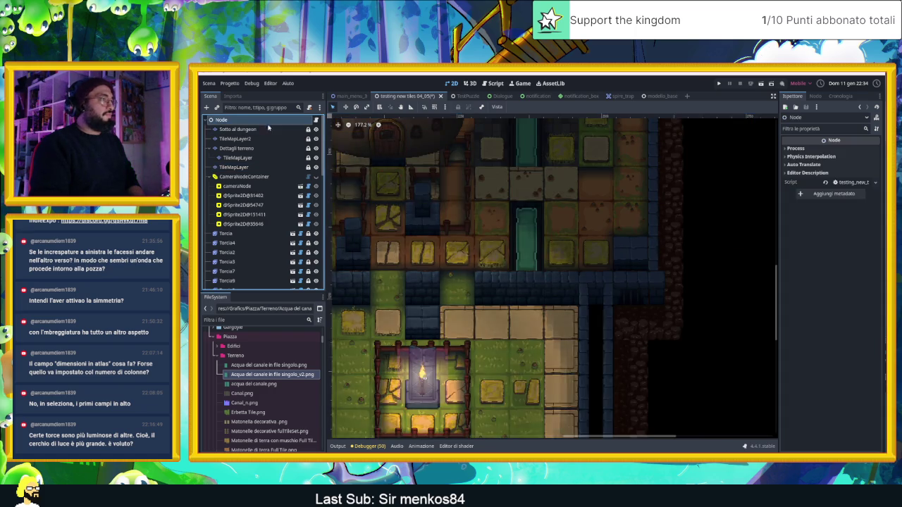
scroll(543, 203, up, 5)
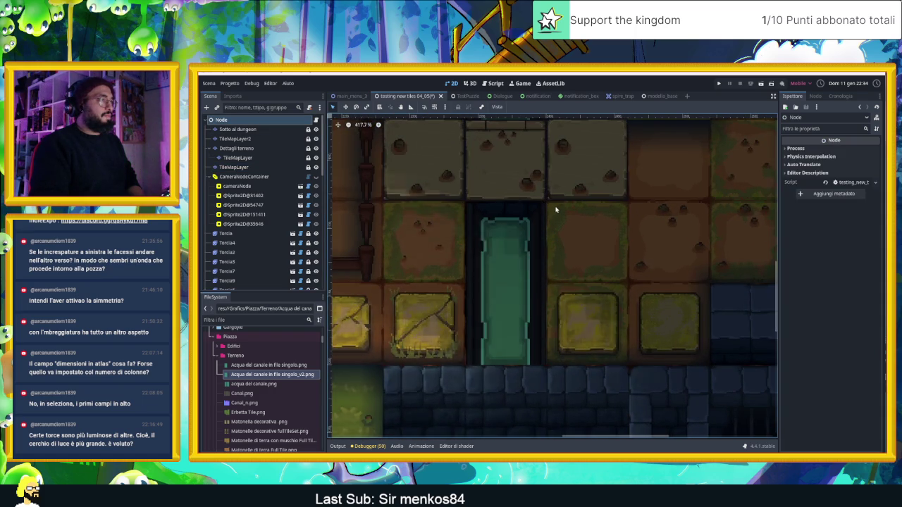
Select Sotto al dungeon, choose the testing new tiles 04_05 source, and open its TileSet editor.
scroll(555, 210, down, 5)
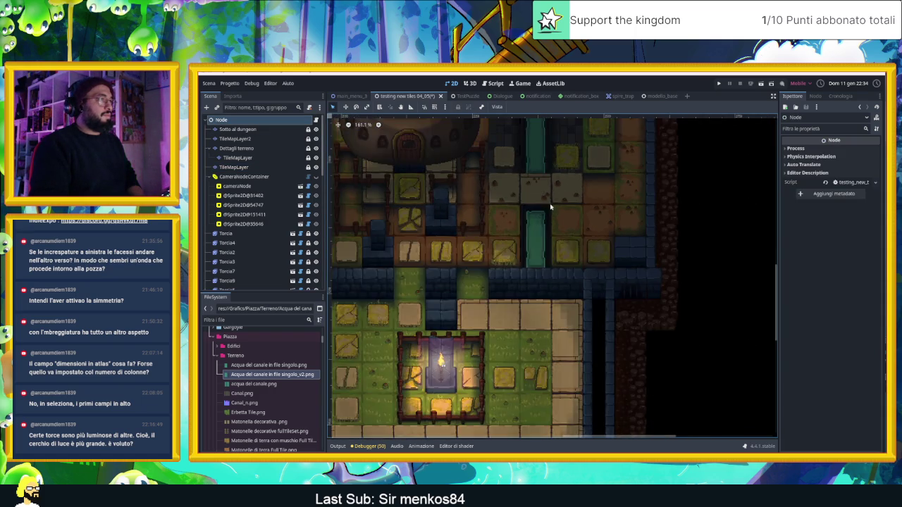
scroll(553, 226, up, 3)
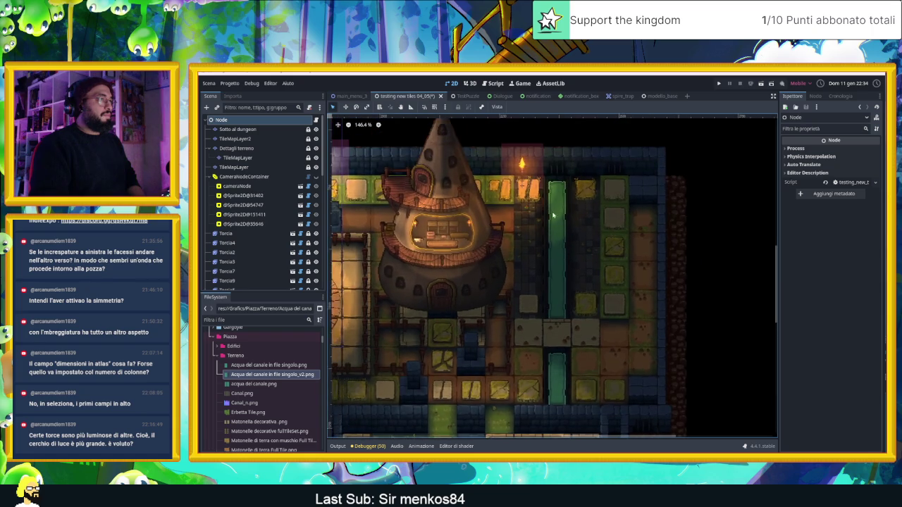
drag(567, 334, 584, 238)
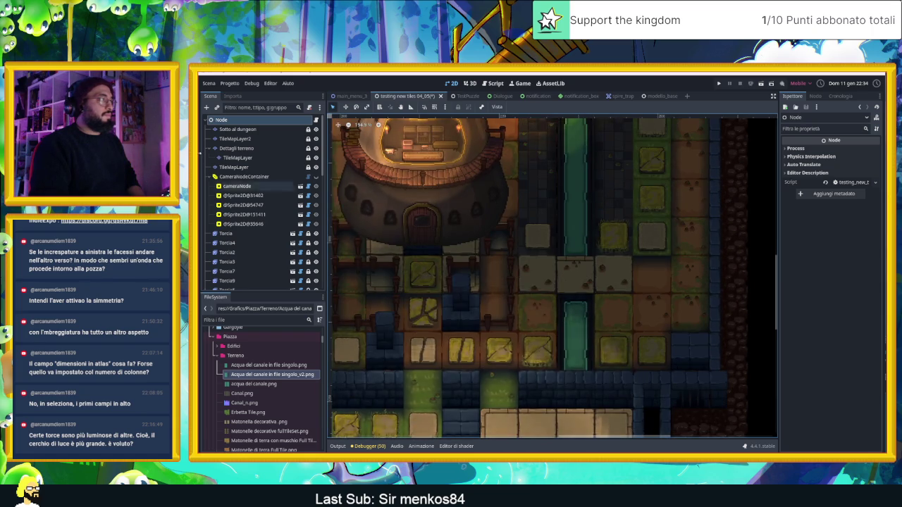
click(243, 140)
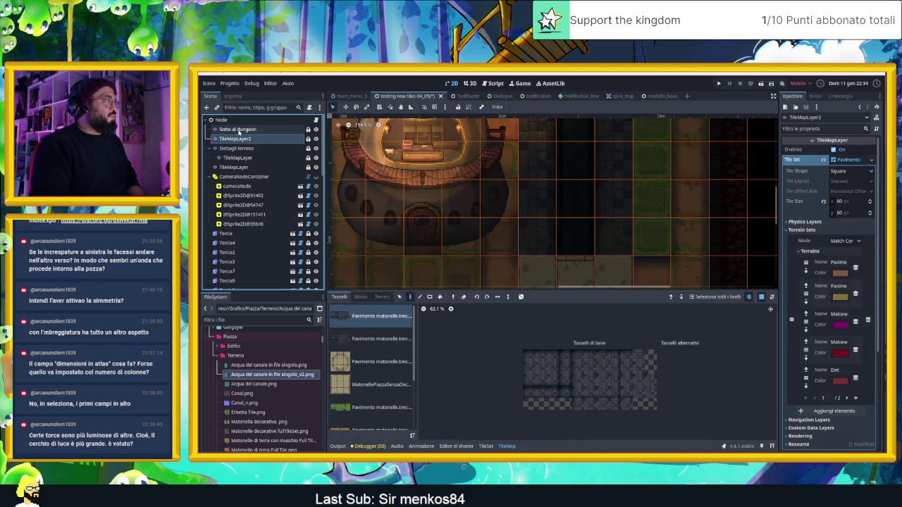
click(237, 129)
click(356, 341)
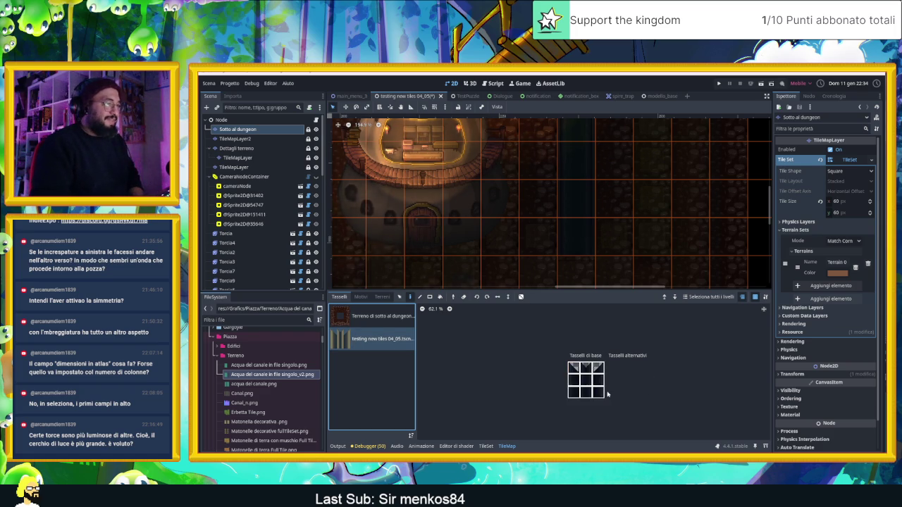
click(487, 446)
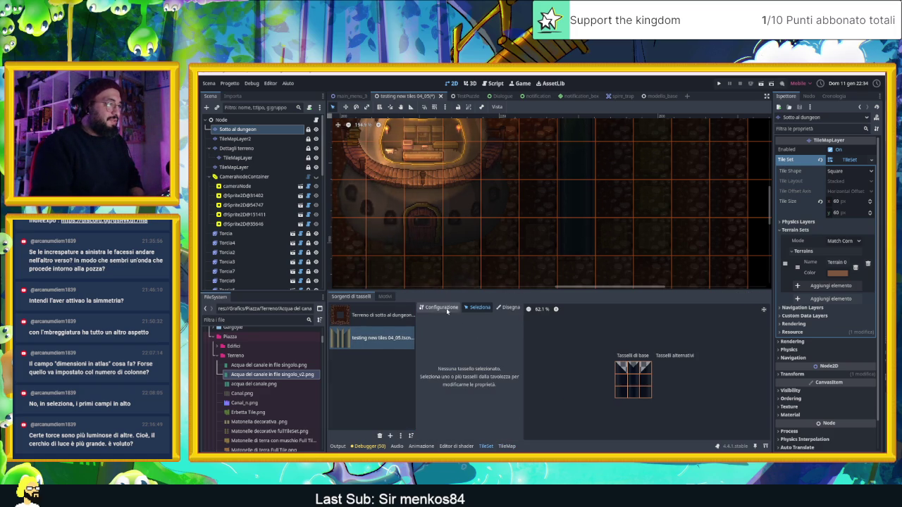
Open the source's atlas setup and select all the water tiles in the atlas.
click(446, 308)
click(486, 353)
scroll(489, 384, down, 3)
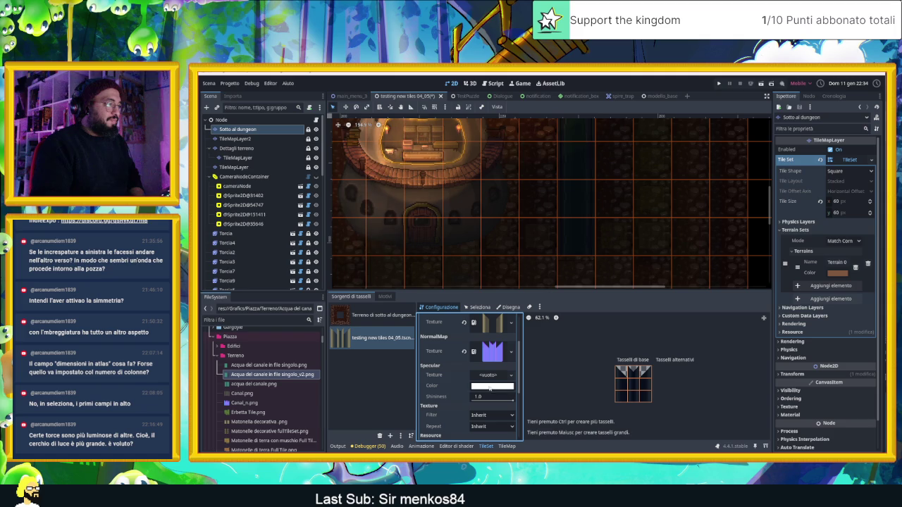
scroll(489, 384, down, 5)
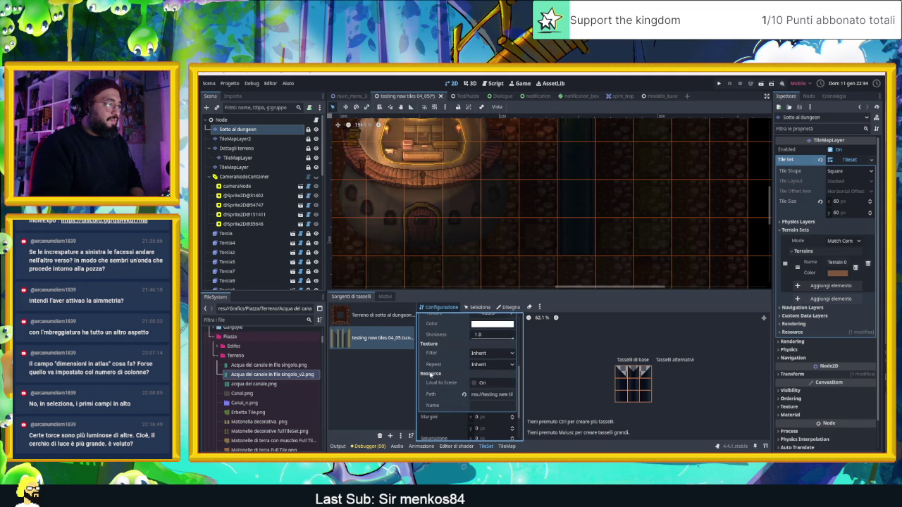
click(477, 309)
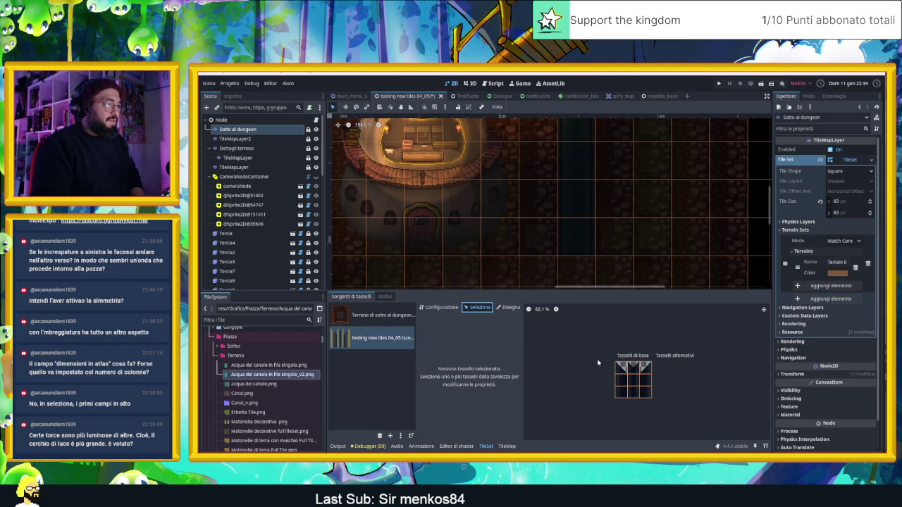
click(640, 393)
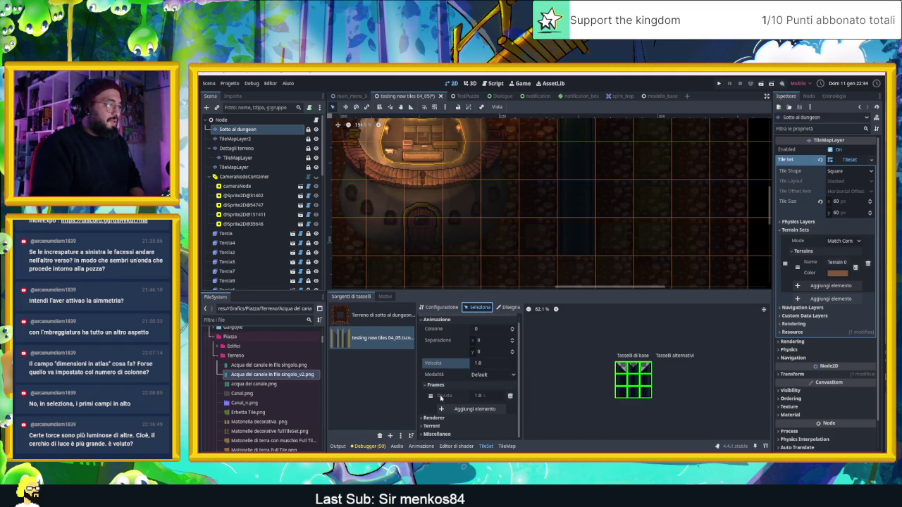
Tint the selected tiles' Rendering Modulate a brighter blue and return to the dungeon map.
scroll(438, 380, up, 1)
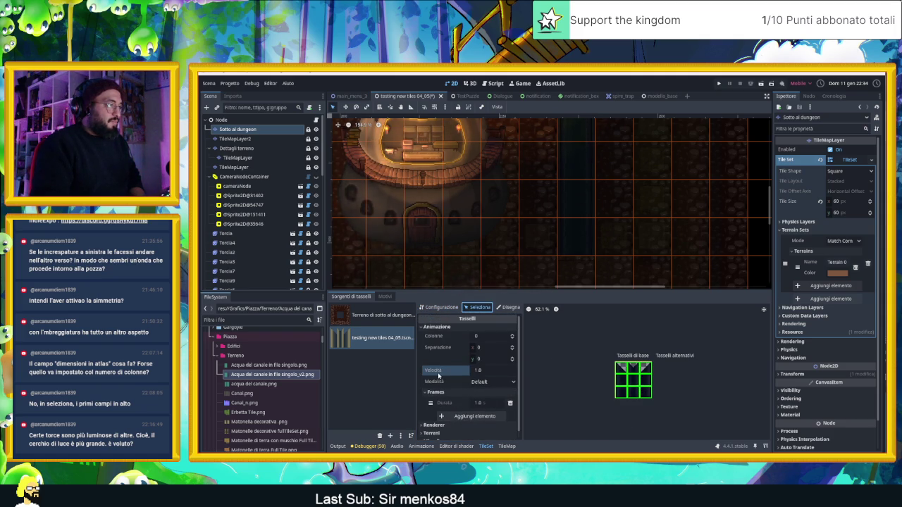
scroll(435, 402, down, 1)
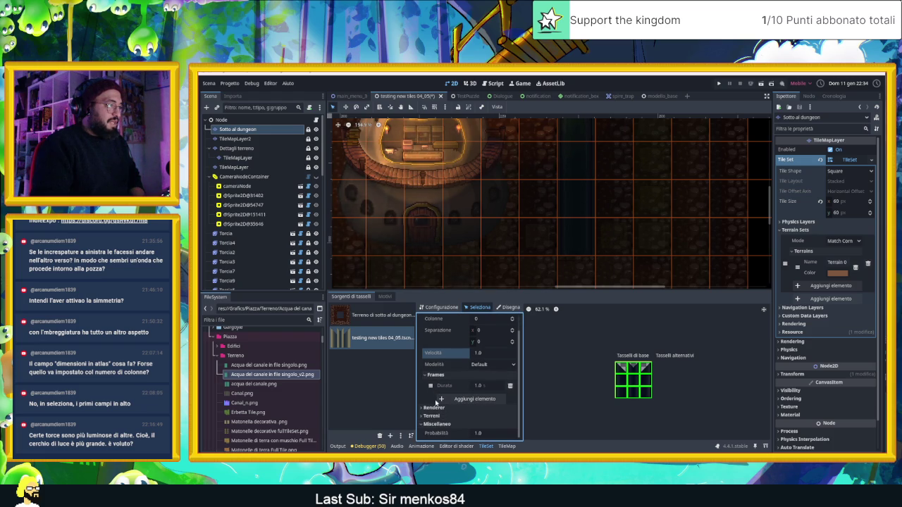
click(432, 409)
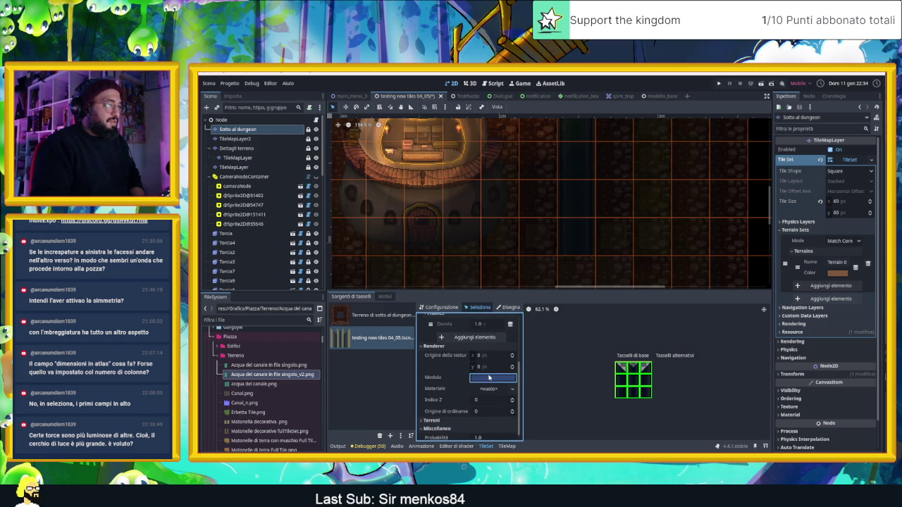
click(488, 378)
drag(533, 225, 535, 220)
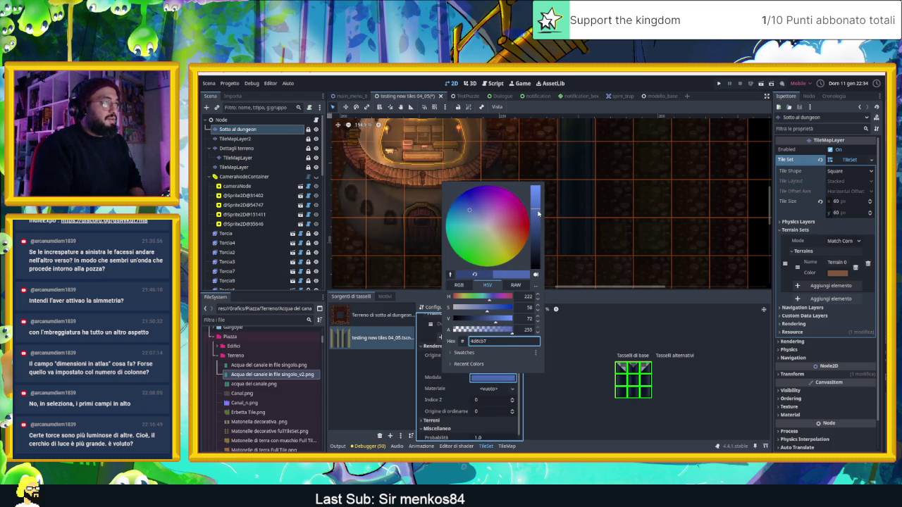
click(588, 174)
drag(601, 201, 621, 314)
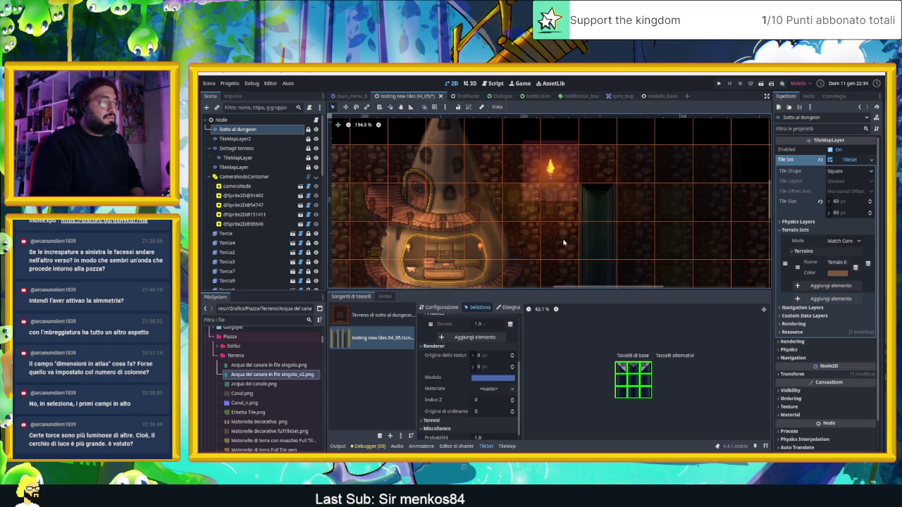
click(233, 120)
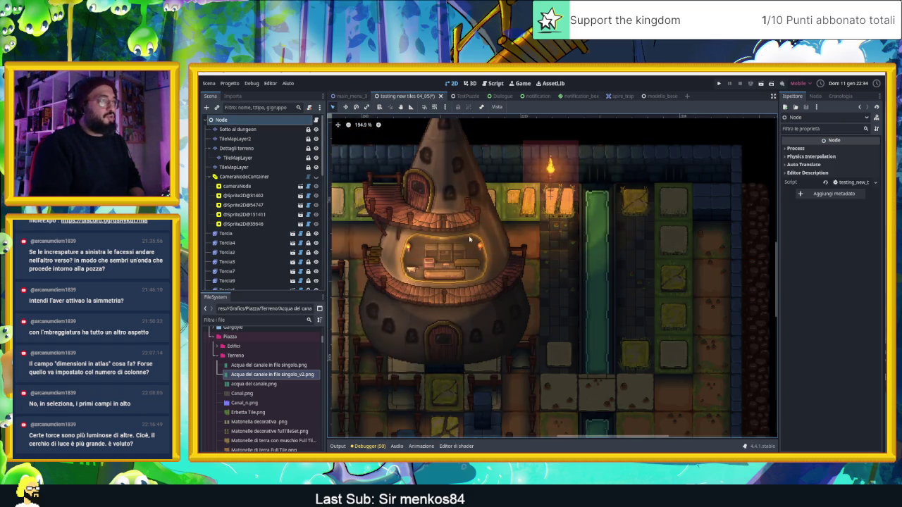
Save and run the current scene to launch Slide Dungeon in a debug window.
scroll(631, 365, up, 7)
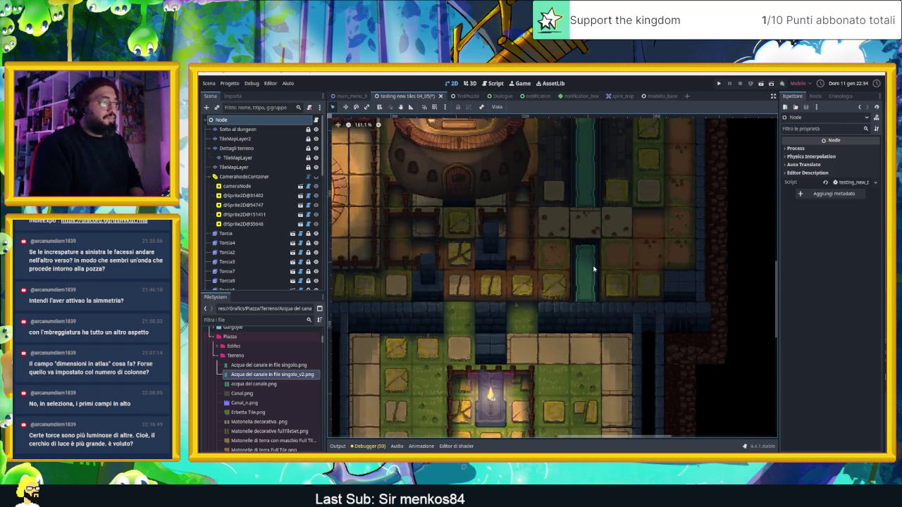
scroll(618, 232, down, 7)
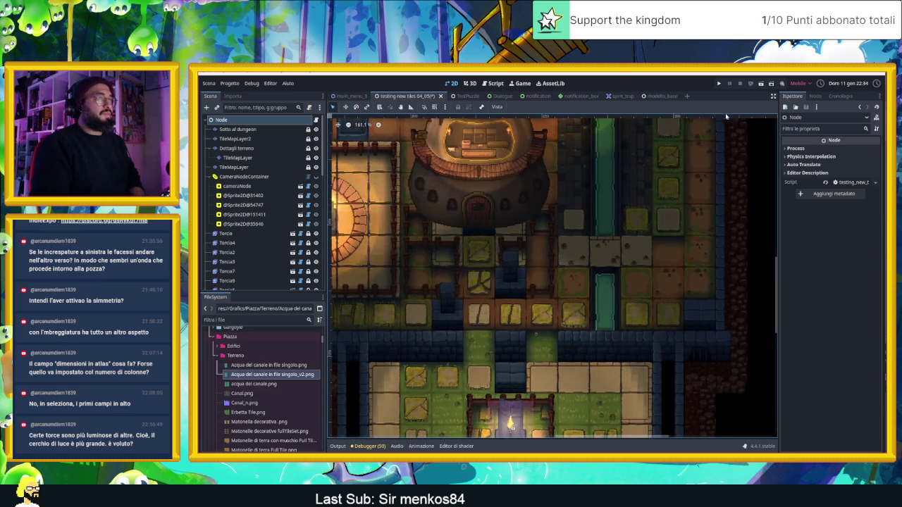
click(760, 86)
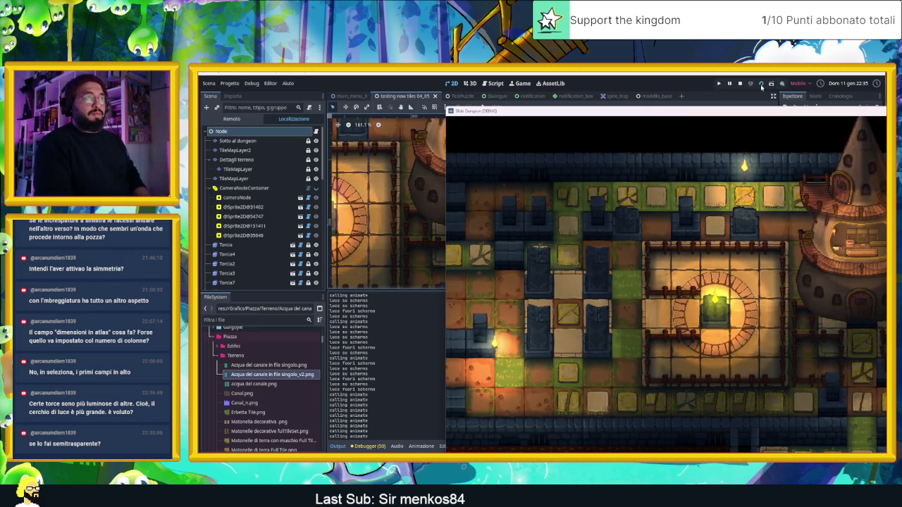
Stop the test run and click through Dettagli terreno, TileMapLayer2 and the TileMapLayer wall layer.
click(739, 83)
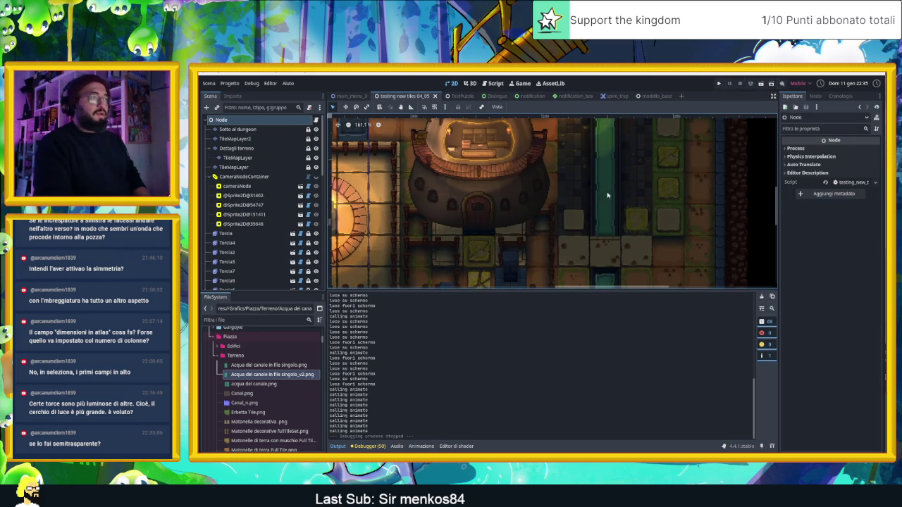
scroll(641, 264, down, 1)
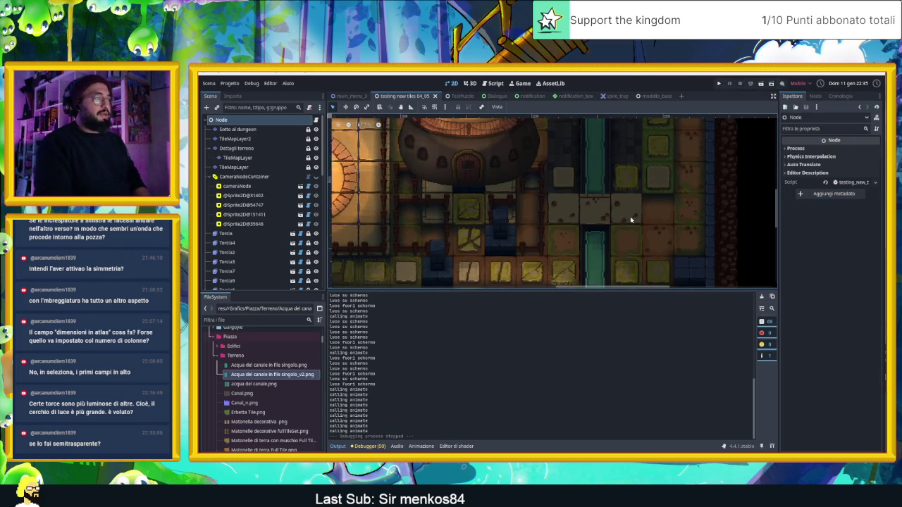
click(236, 148)
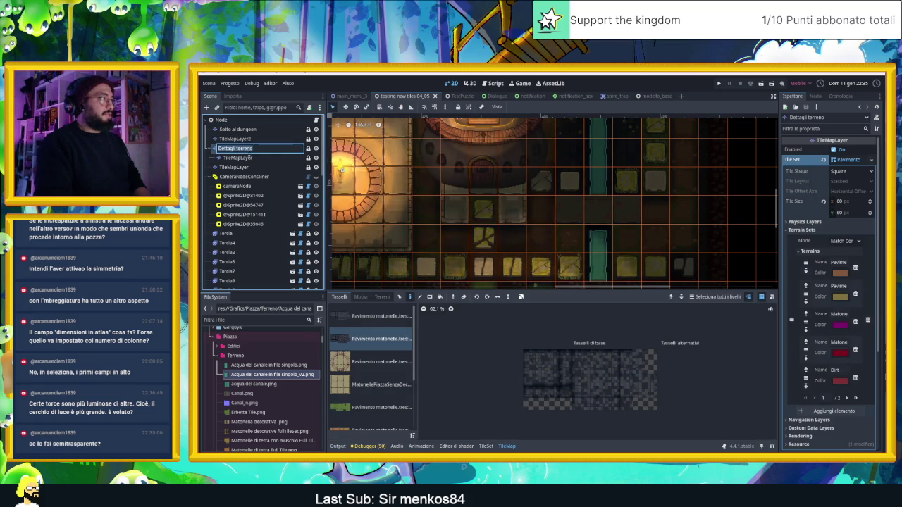
click(239, 139)
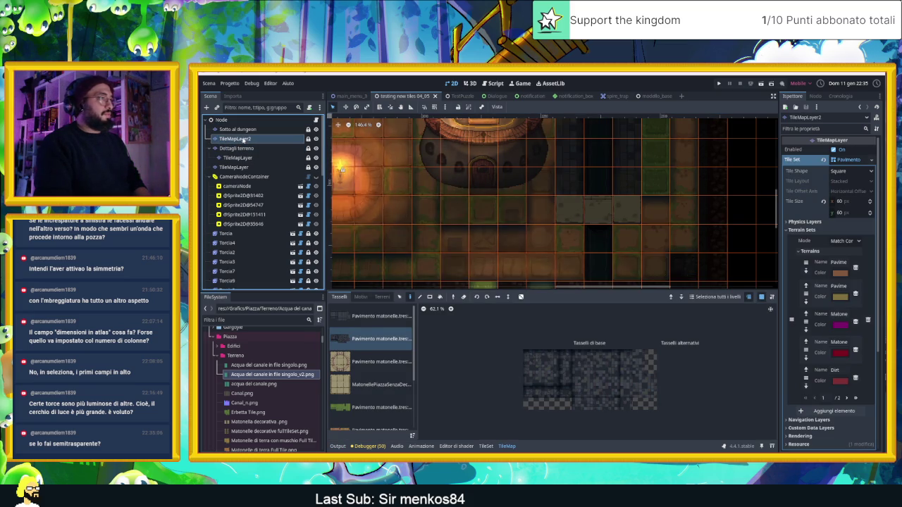
scroll(585, 223, down, 5)
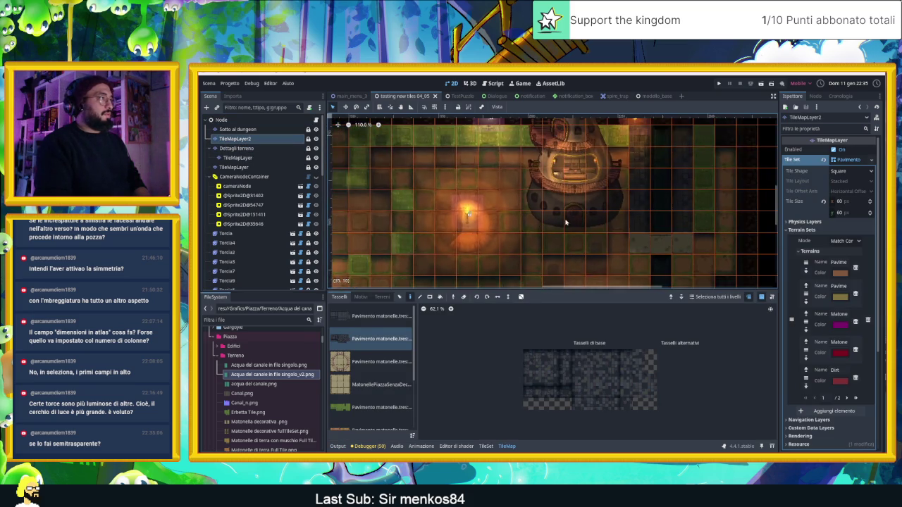
click(250, 158)
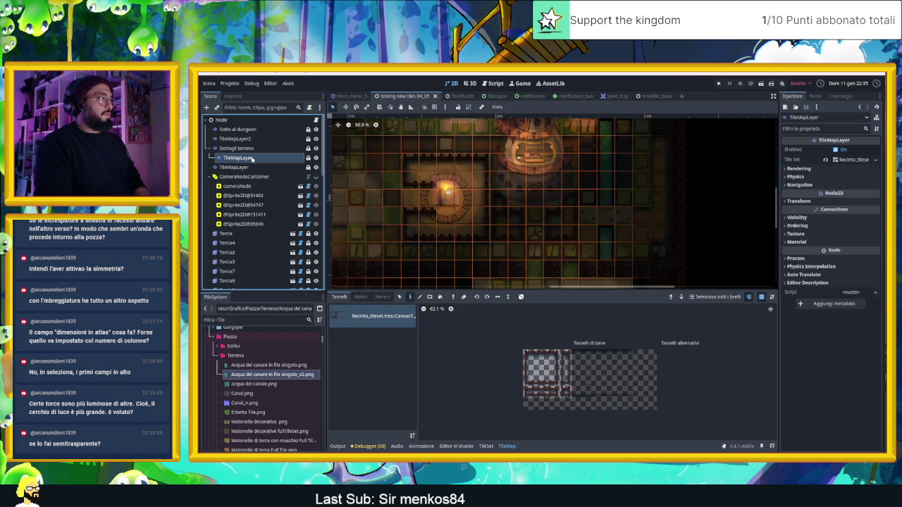
click(251, 167)
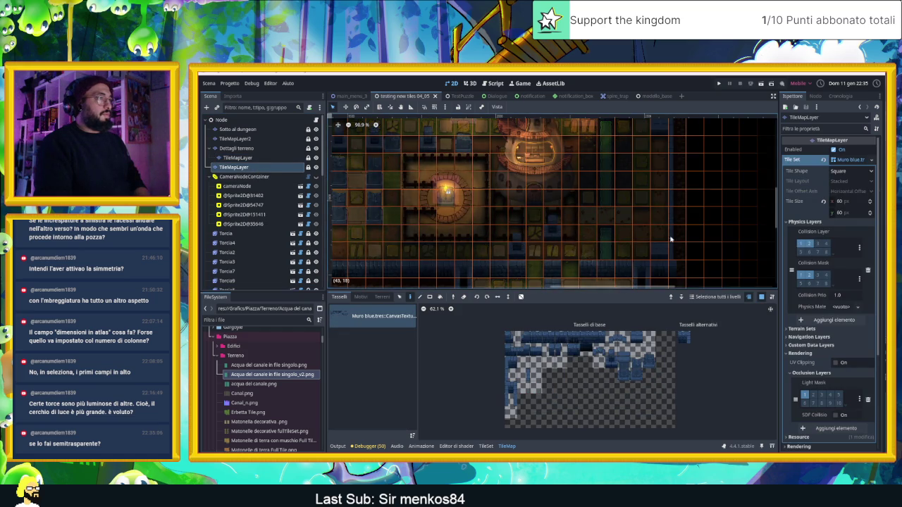
Try single and multi-tile Muro wall selections in the atlas, then select the root node.
scroll(613, 233, up, 4)
scroll(599, 234, up, 1)
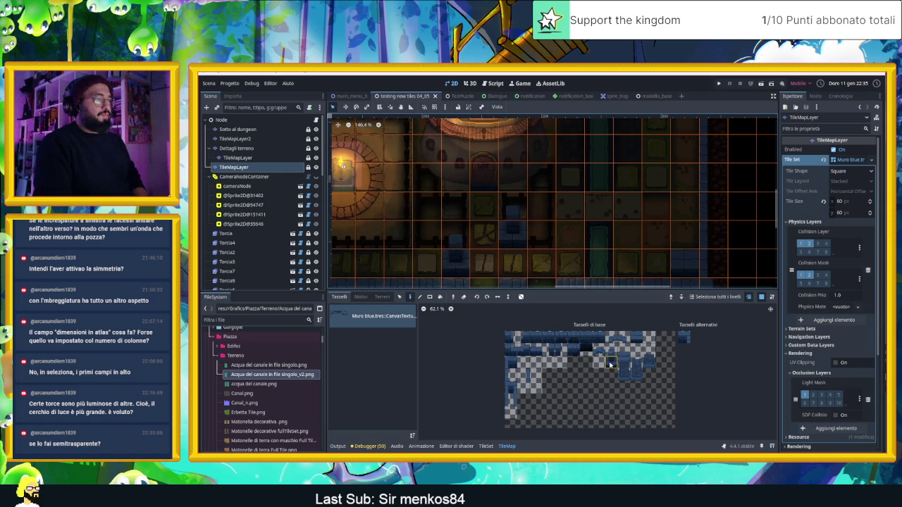
drag(610, 364, 653, 377)
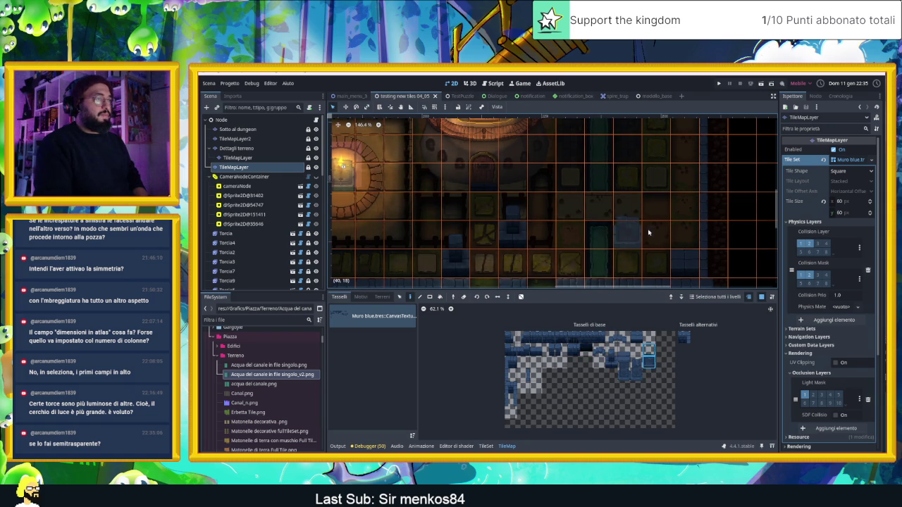
click(636, 363)
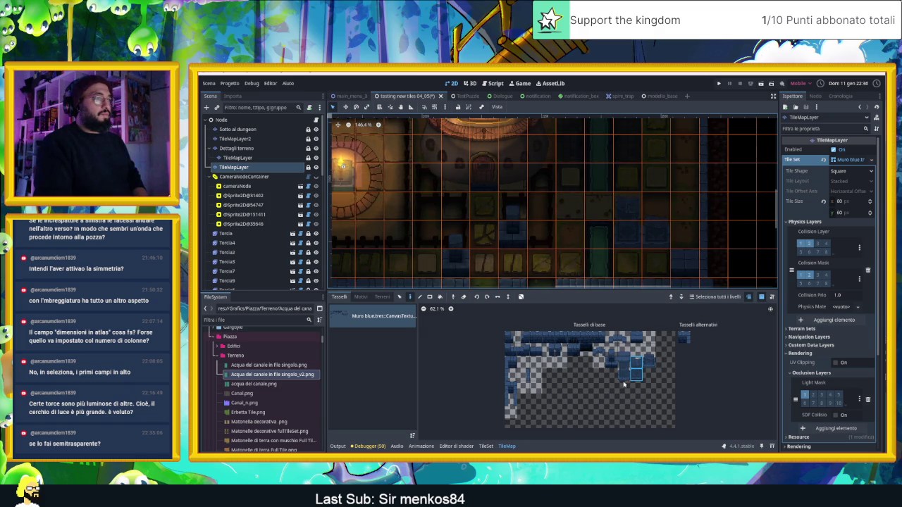
drag(623, 379, 624, 363)
scroll(640, 252, up, 3)
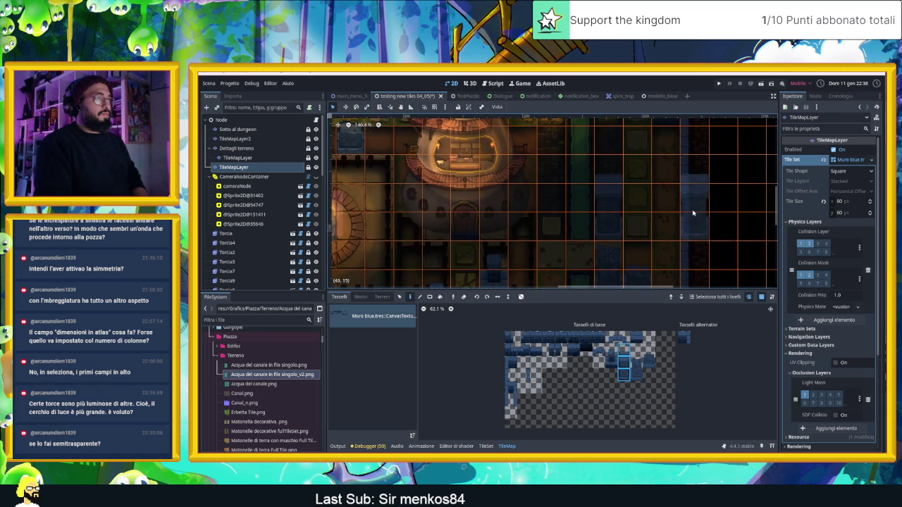
scroll(694, 208, down, 1)
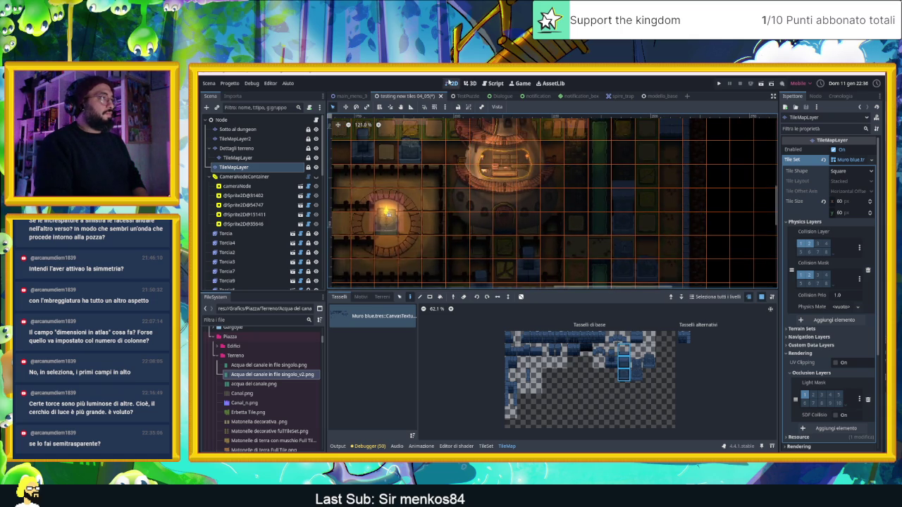
click(224, 120)
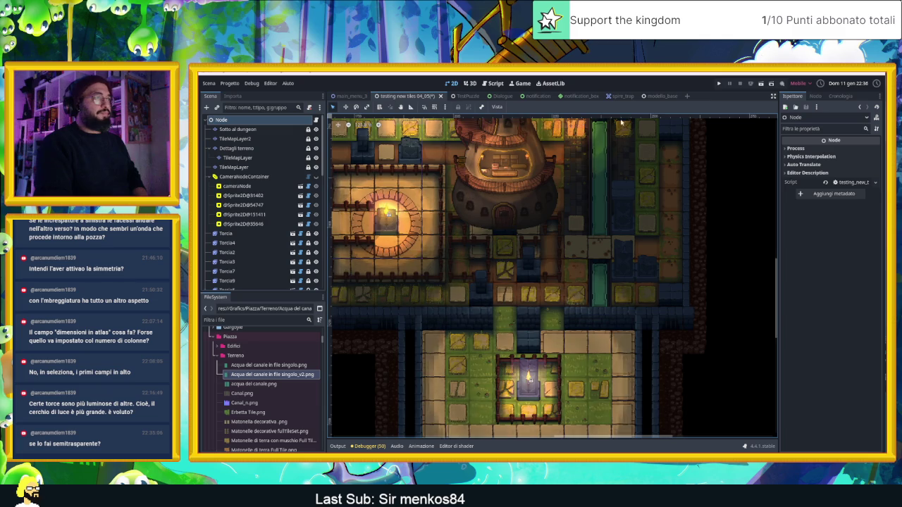
Launch the dungeon, walk the player left and up, then close the game window.
click(760, 83)
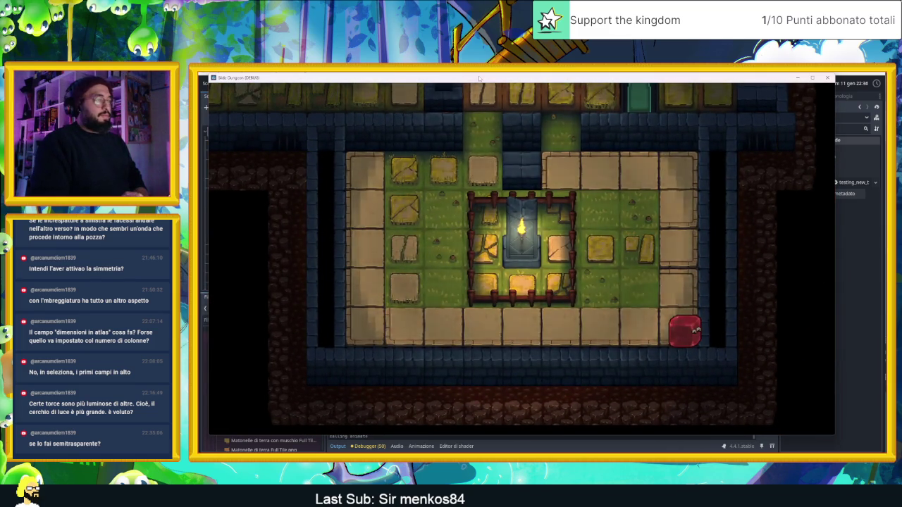
key(Left)
key(Up)
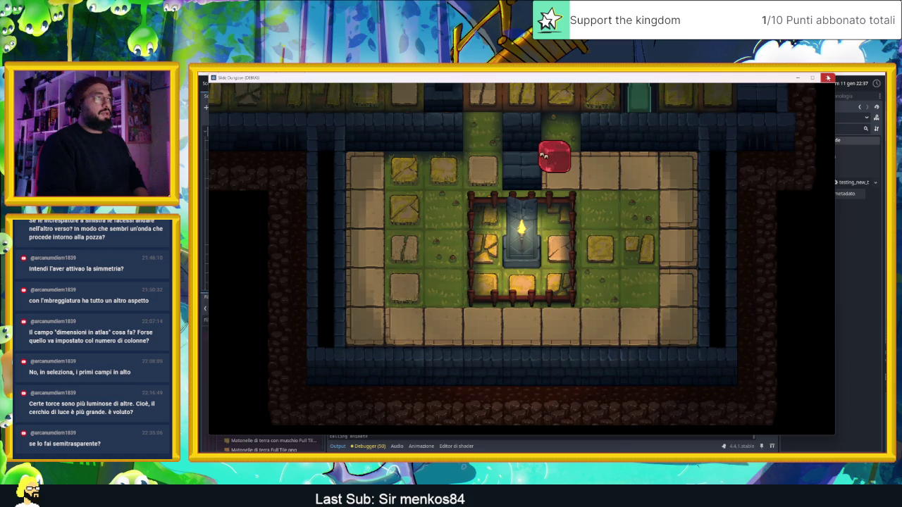
click(828, 77)
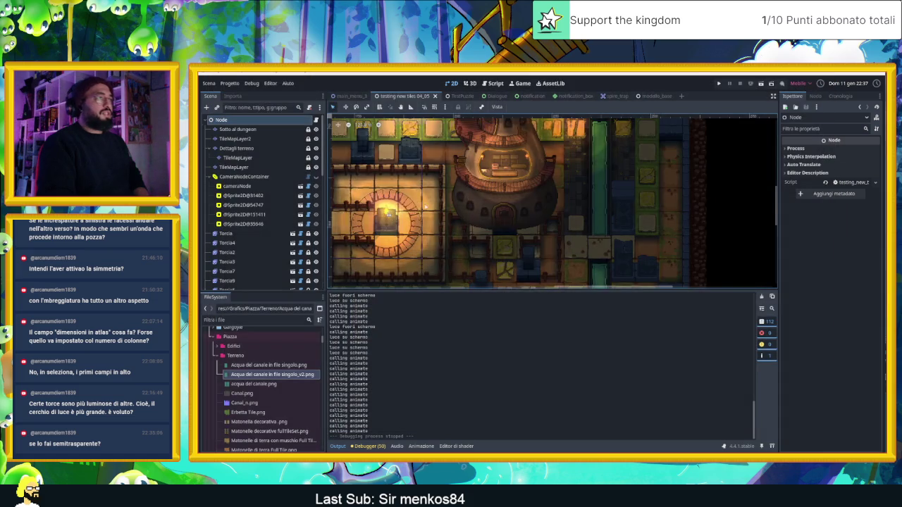
Select the Dettagli terreno layer and open its canal water source in the TileSet editor.
click(247, 139)
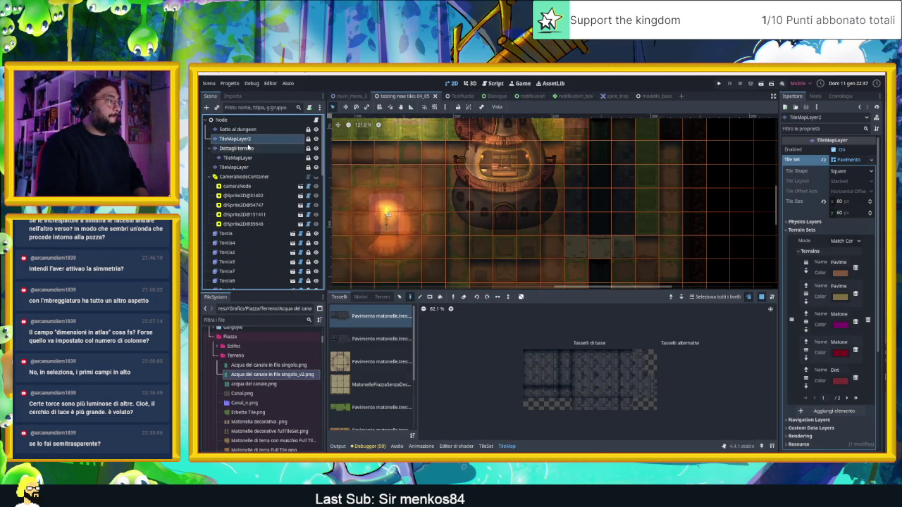
click(237, 148)
scroll(374, 394, down, 5)
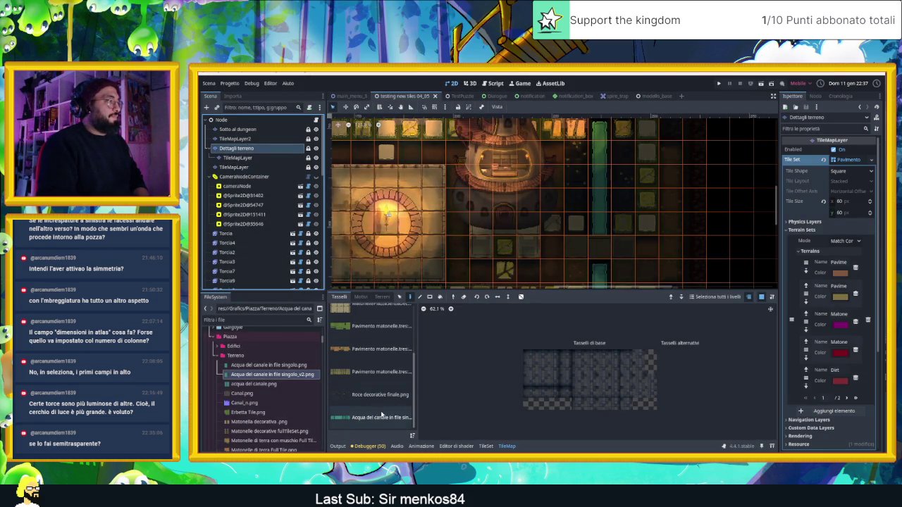
click(378, 417)
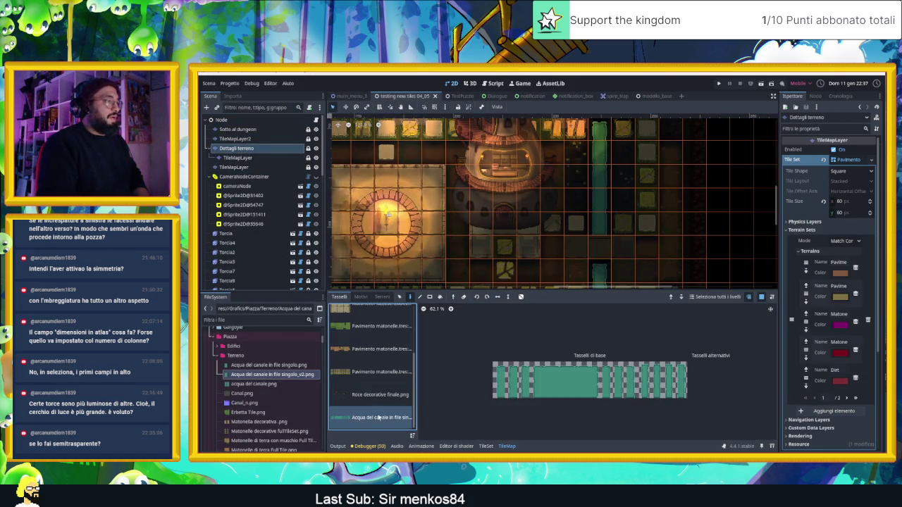
click(486, 446)
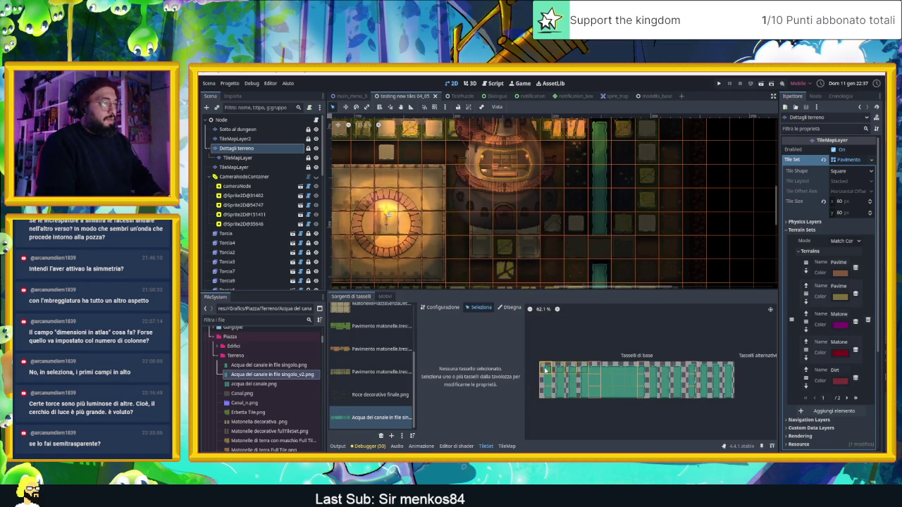
Give the first column of water tiles a semi-transparent modulate at alpha 162.
drag(542, 366, 546, 391)
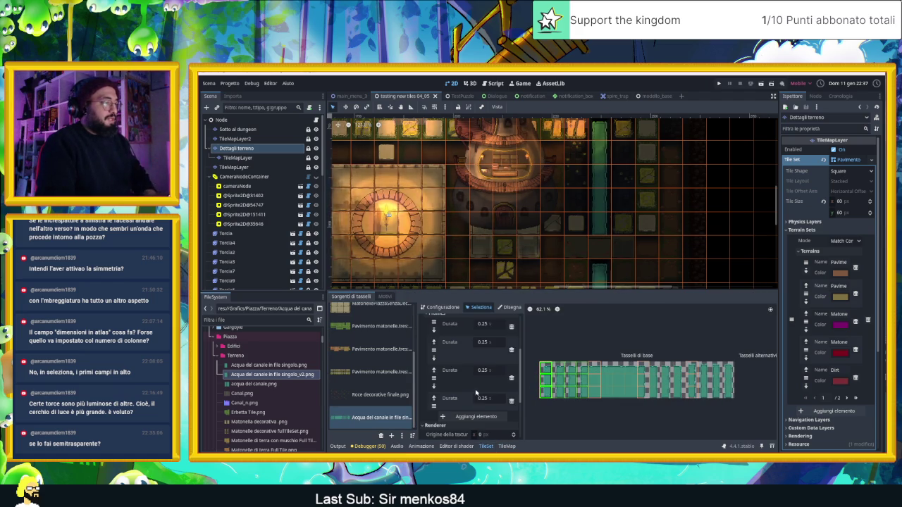
scroll(462, 414, down, 3)
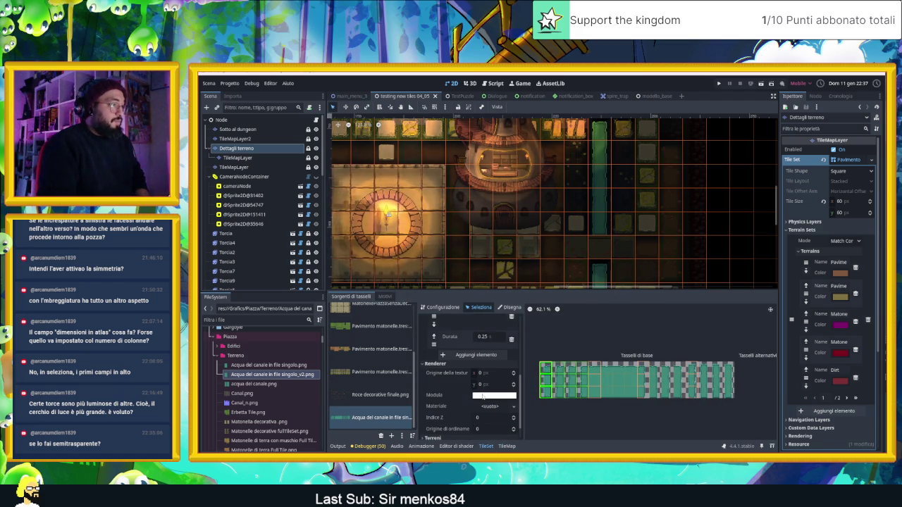
click(483, 395)
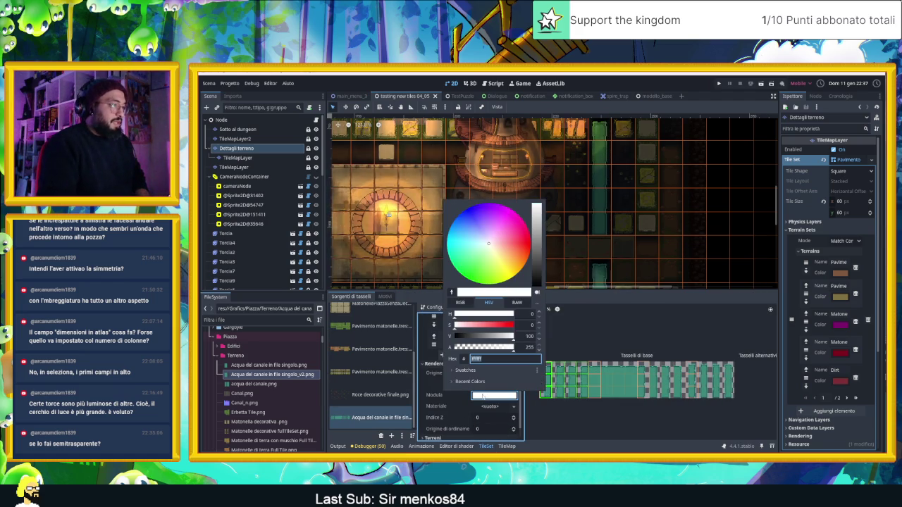
click(492, 347)
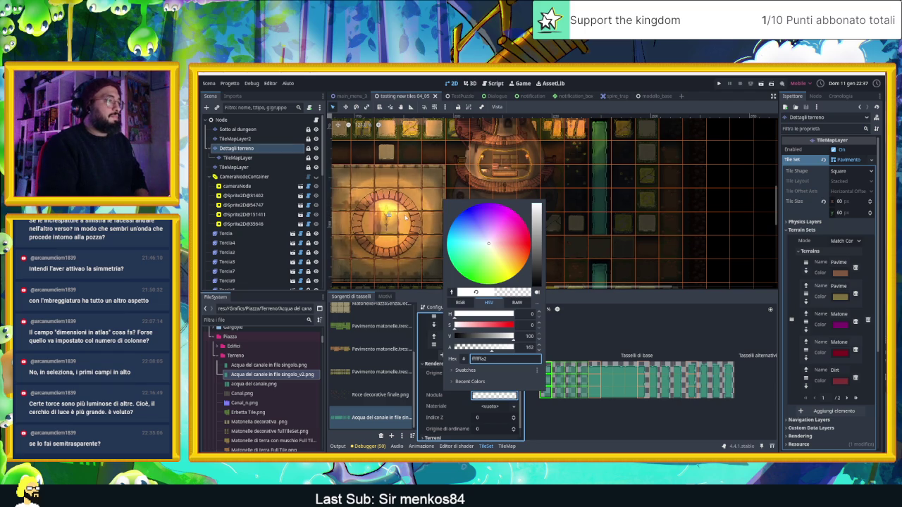
click(468, 309)
Lower the first water column's modulate opacity further, to about alpha 113.
scroll(465, 207, up, 3)
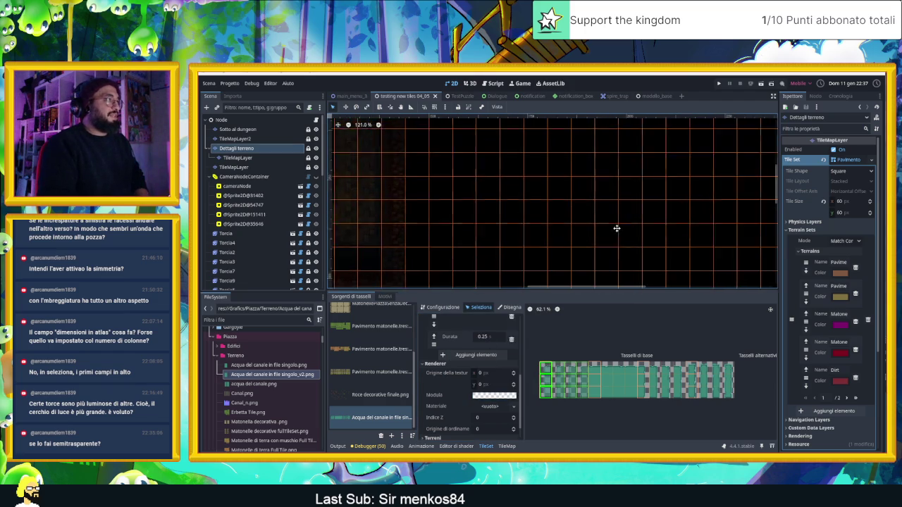
scroll(512, 202, up, 5)
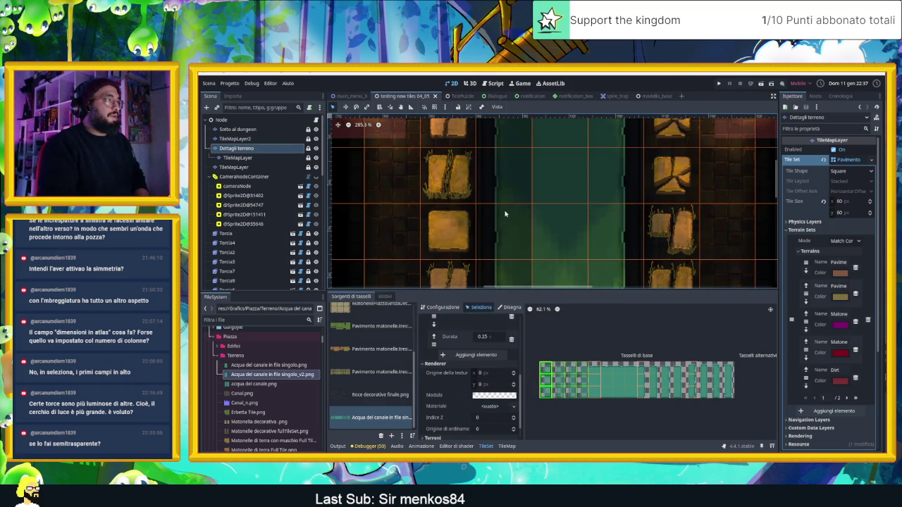
scroll(506, 211, up, 3)
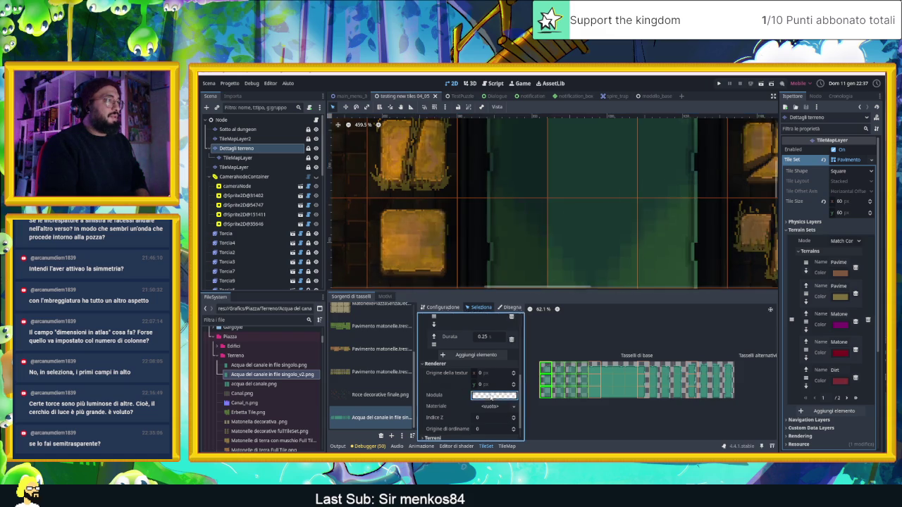
click(494, 396)
drag(491, 352, 481, 348)
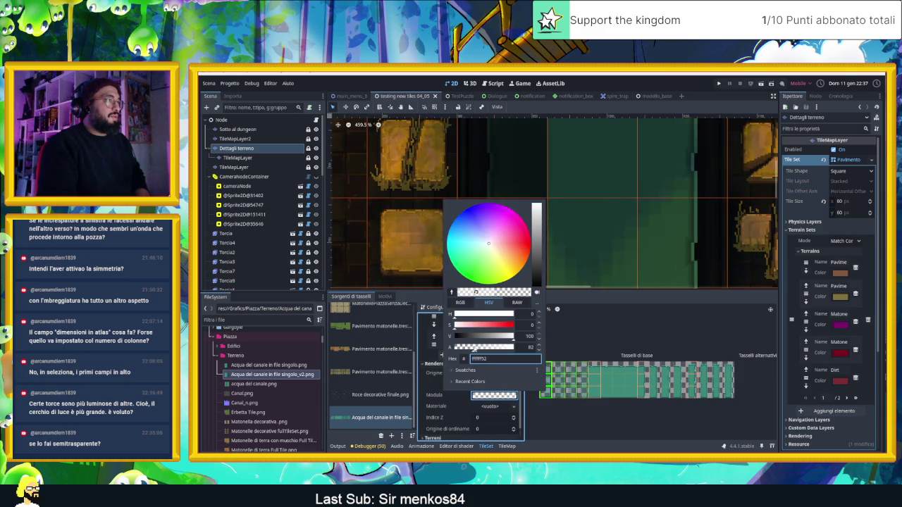
scroll(586, 197, down, 4)
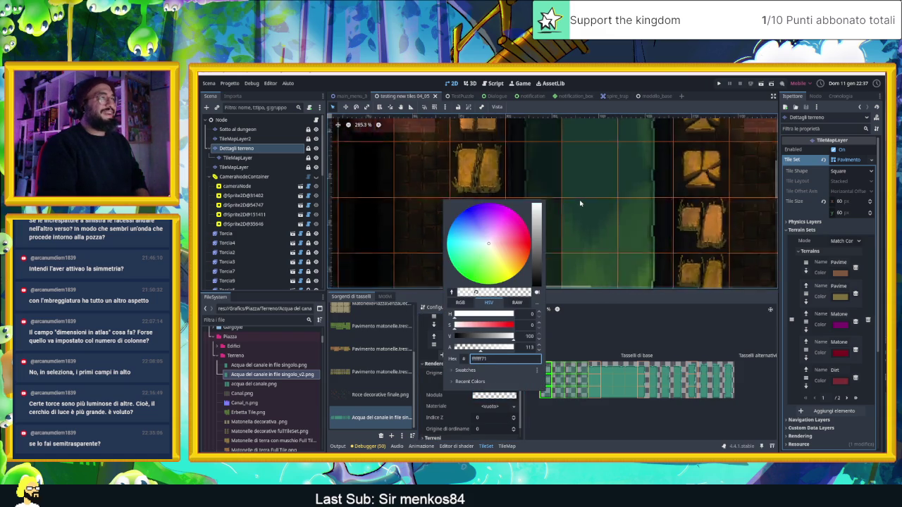
click(653, 221)
scroll(581, 188, up, 4)
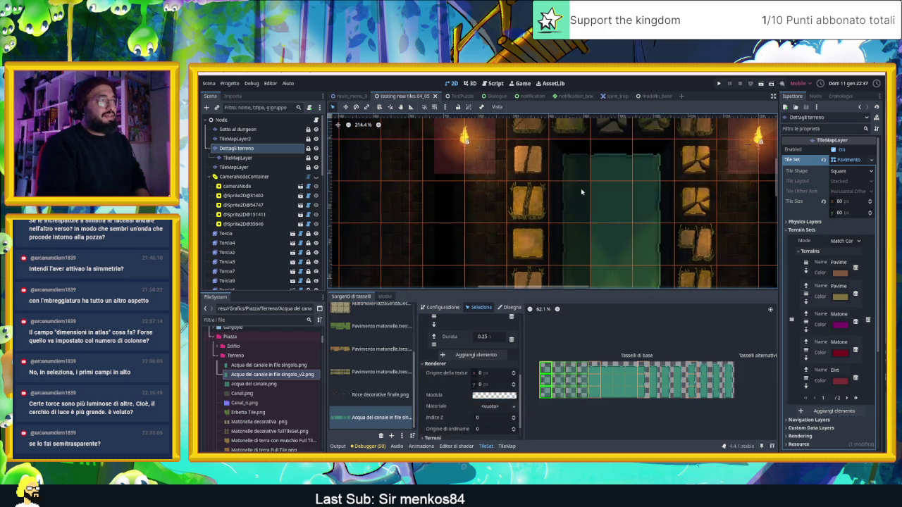
scroll(571, 169, down, 4)
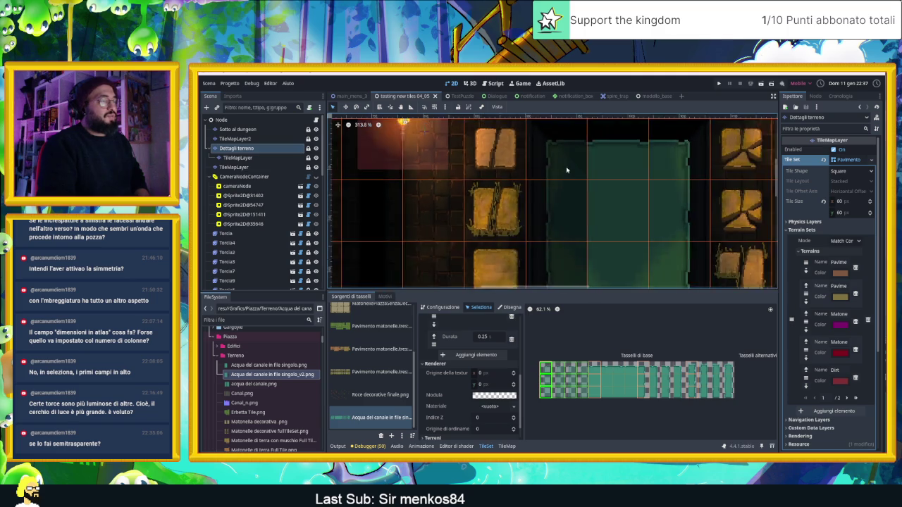
Set the next two water frames' modulate alpha to 118 and 75 respectively.
click(593, 381)
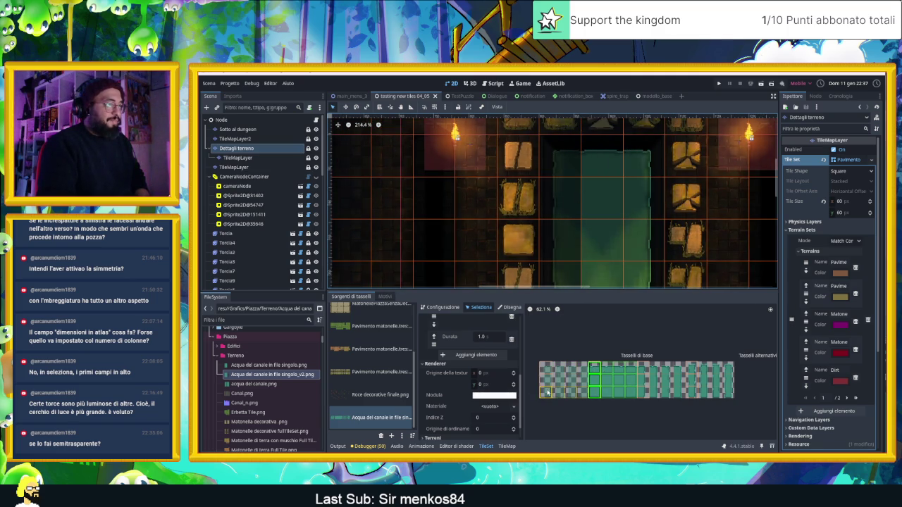
click(493, 395)
click(482, 348)
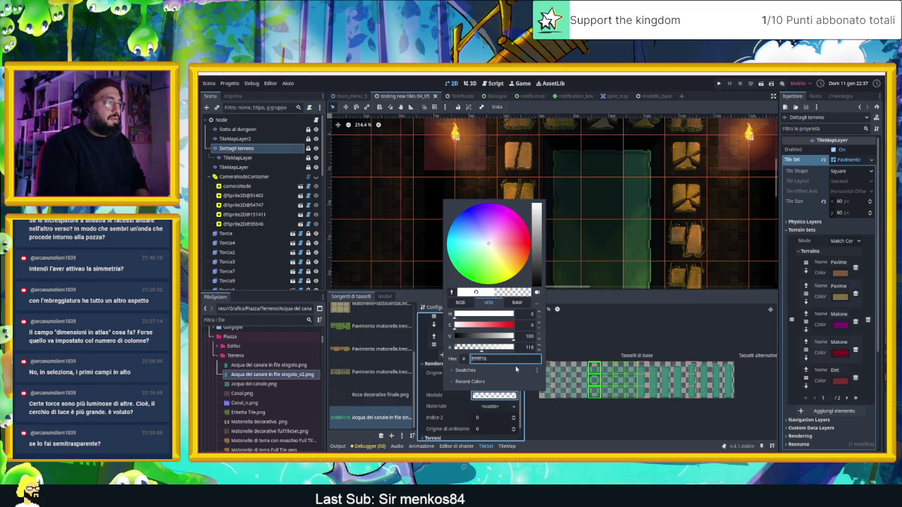
click(642, 393)
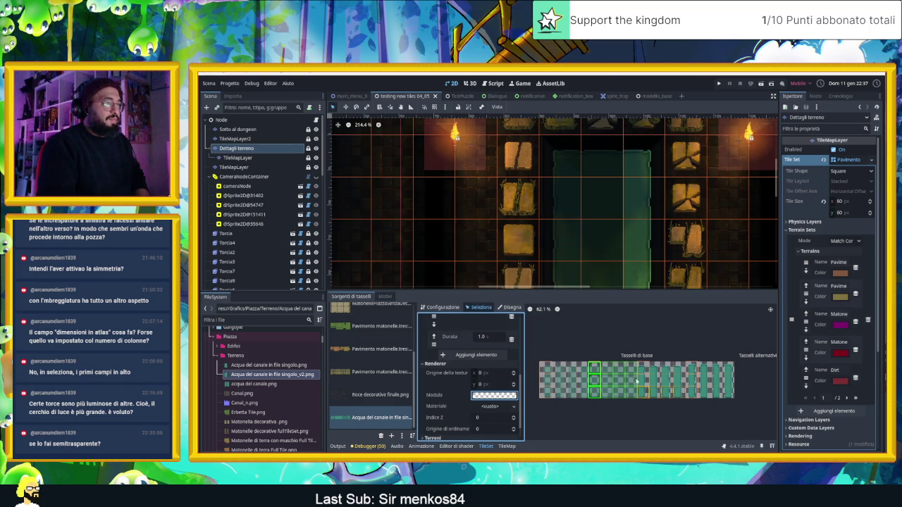
click(643, 380)
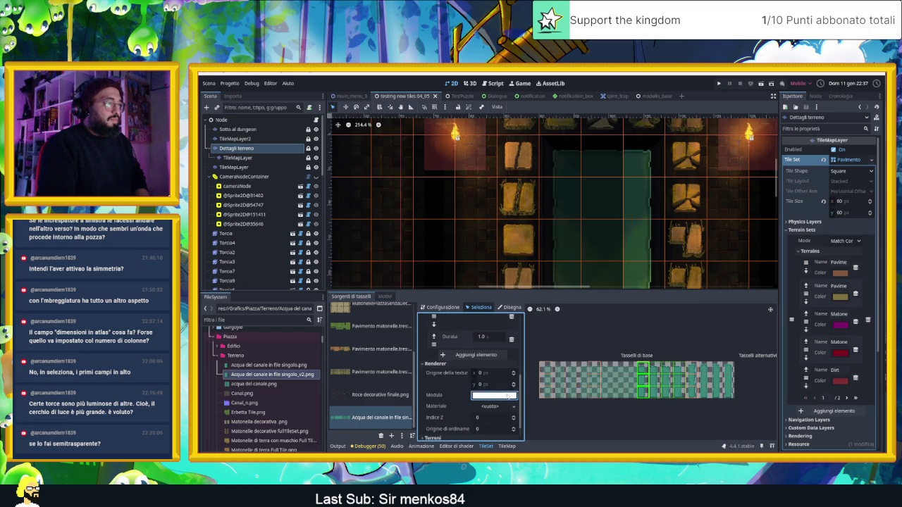
click(508, 396)
click(472, 347)
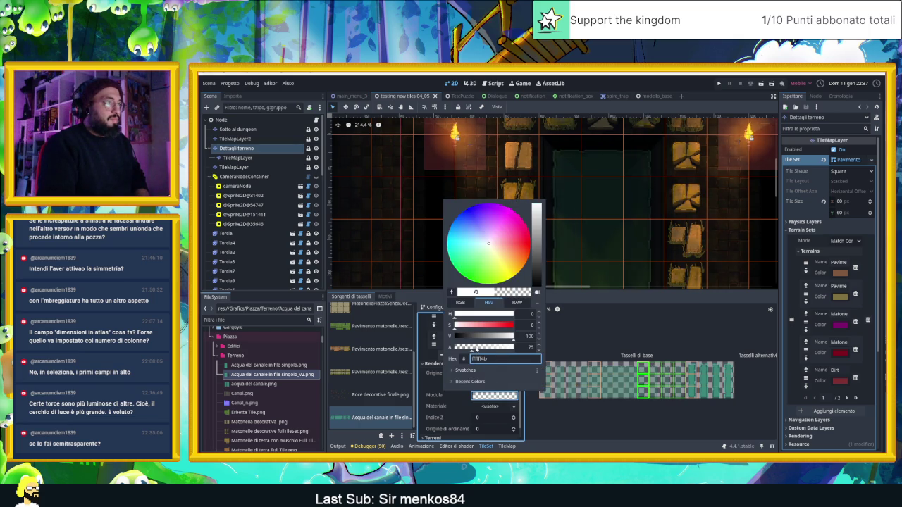
click(758, 194)
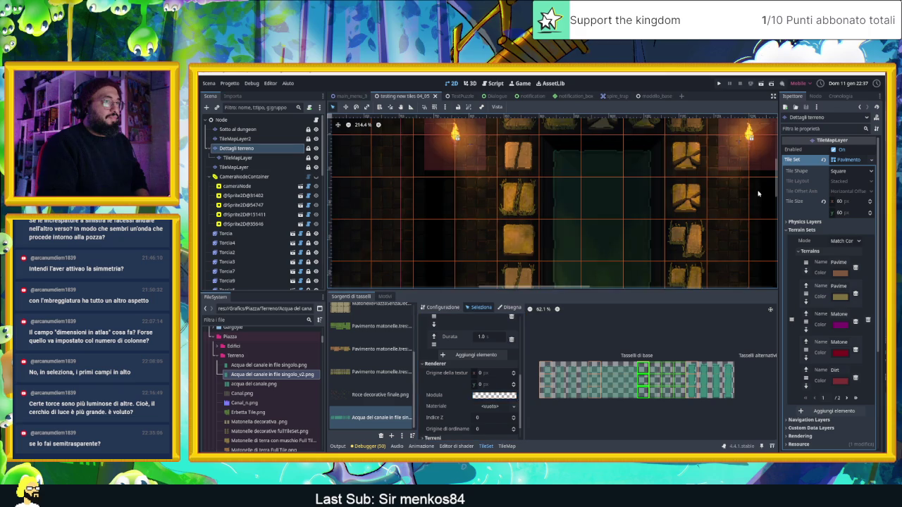
click(229, 121)
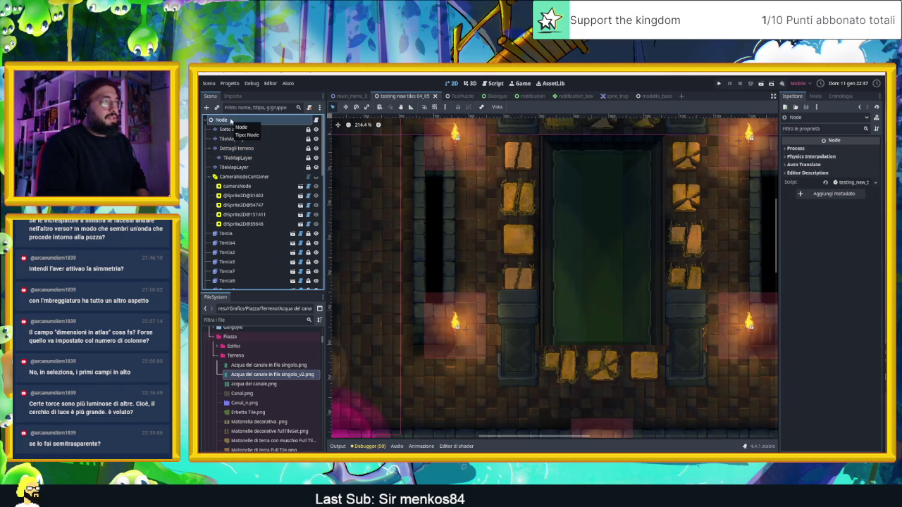
Reselect the Dettagli terreno layer and open the canal water source for tileset editing.
click(234, 129)
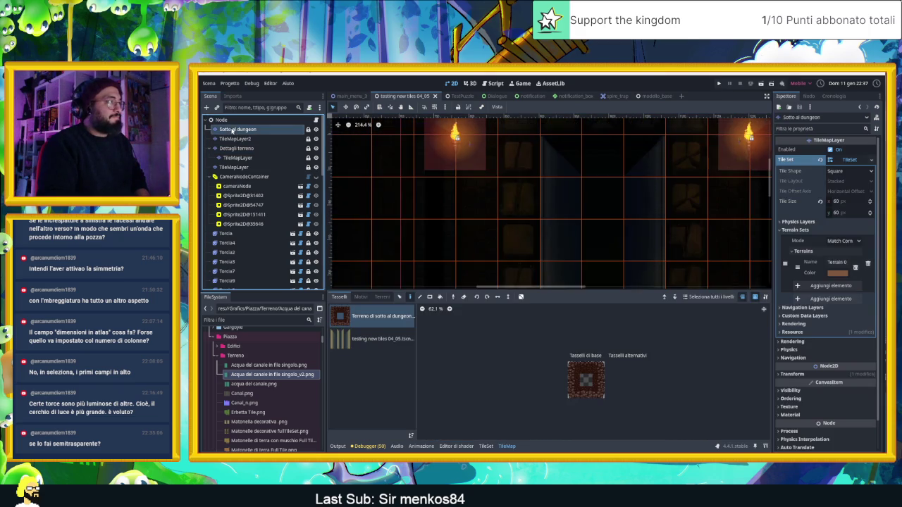
key(Down)
key(Down)
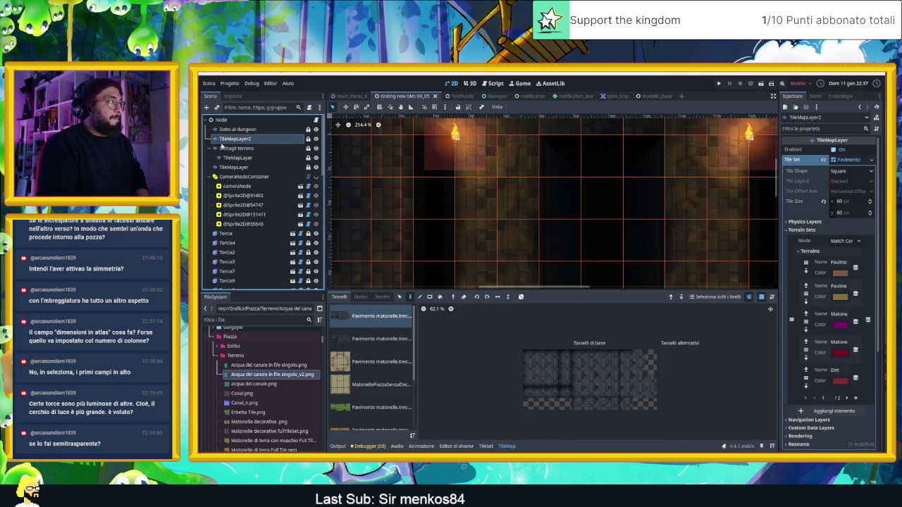
scroll(374, 405, down, 5)
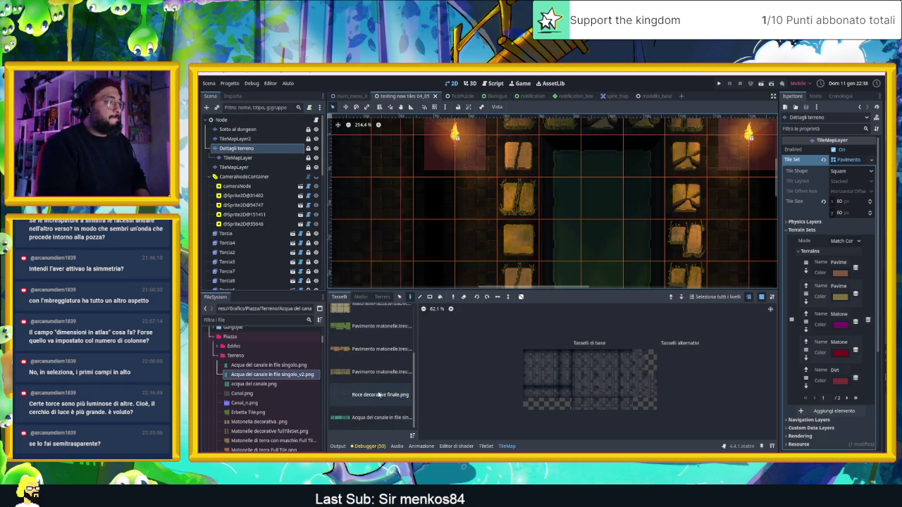
click(373, 417)
click(495, 391)
click(486, 446)
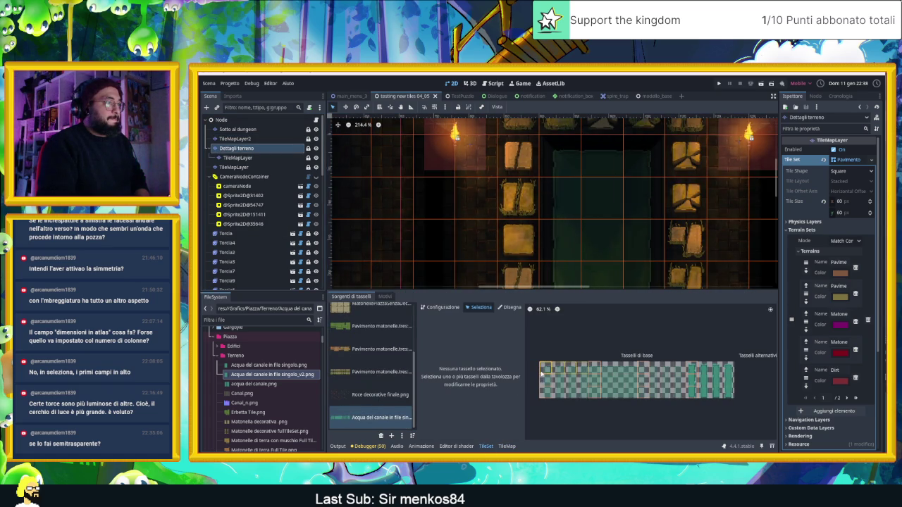
Review the modulate colours of the first two water frame columns, keeping alpha 118.
click(542, 391)
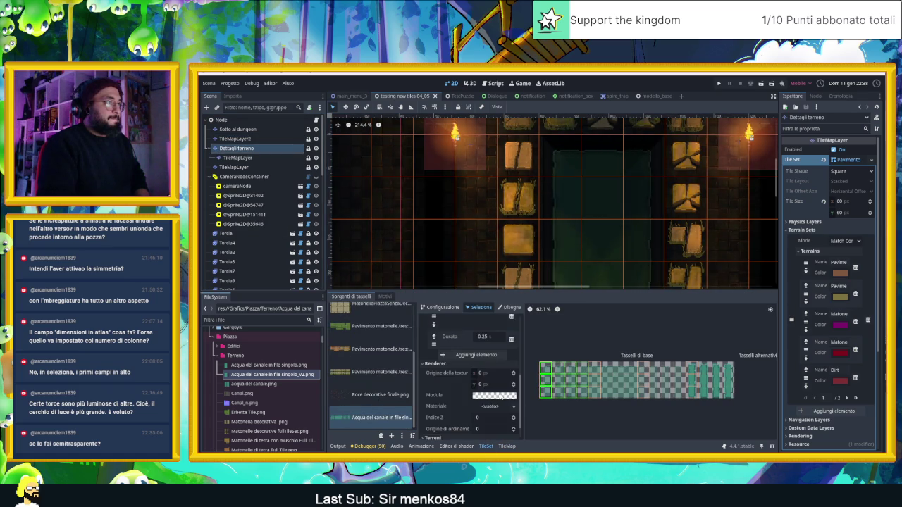
click(501, 397)
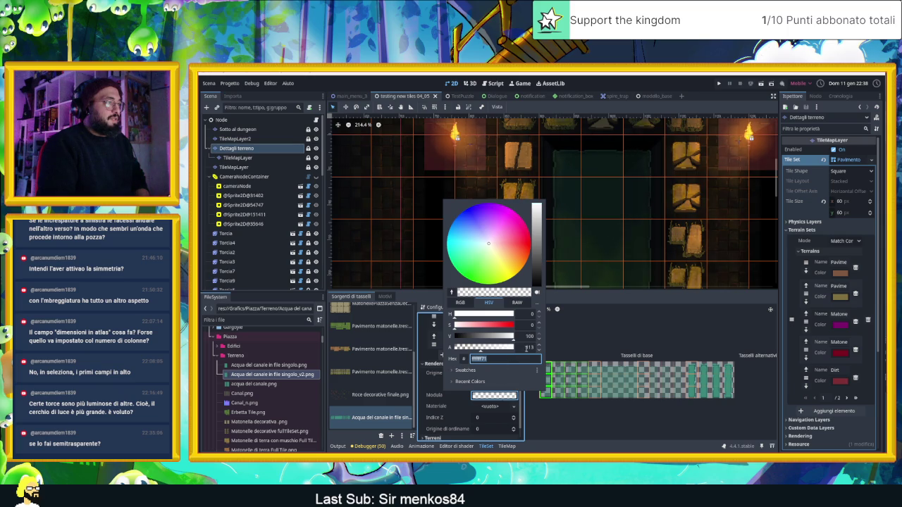
click(594, 369)
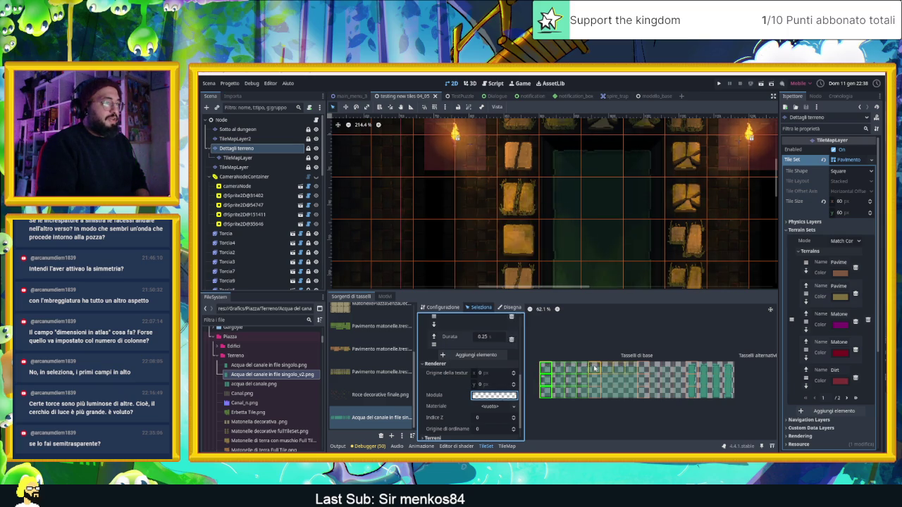
drag(594, 372, 594, 395)
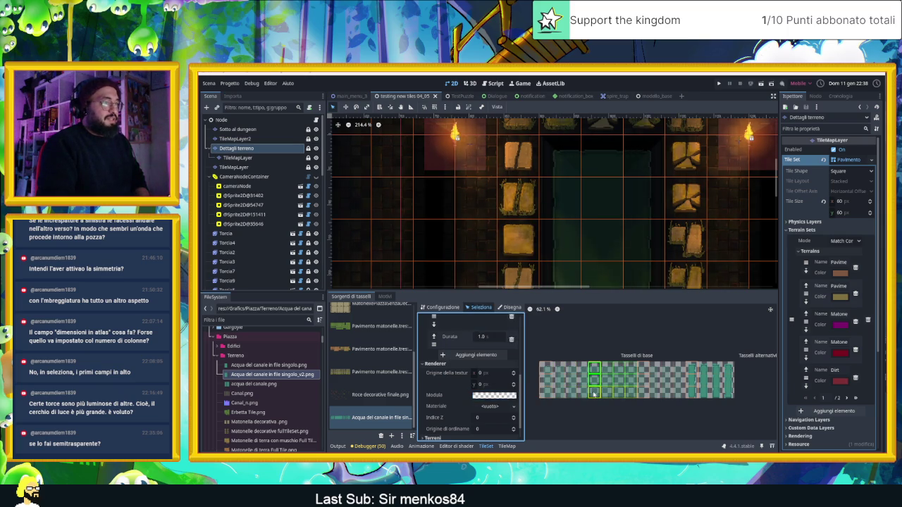
click(510, 396)
click(528, 348)
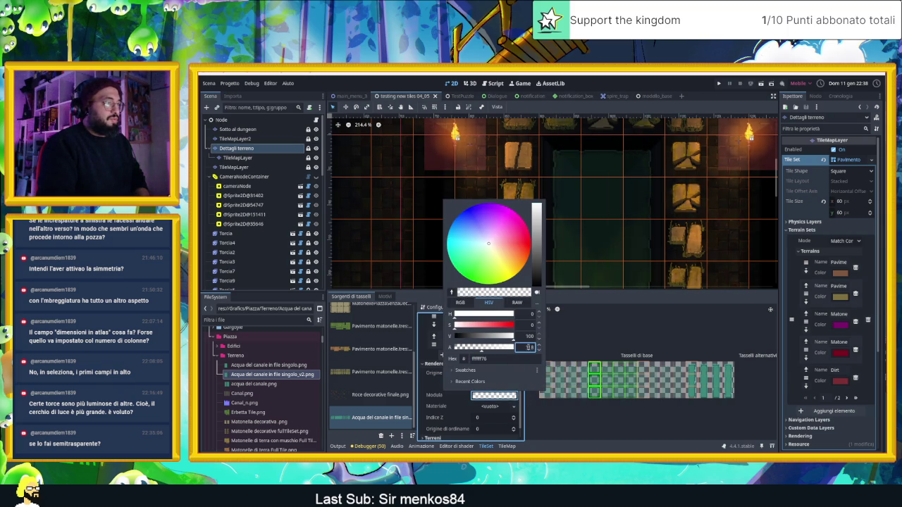
key(Escape)
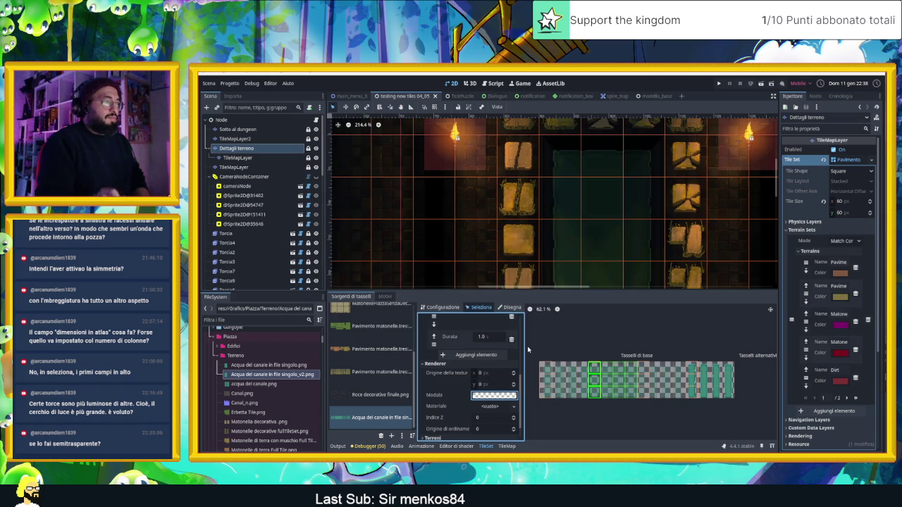
Raise the later water frame's modulate alpha from 75 to 112.
click(643, 367)
click(502, 397)
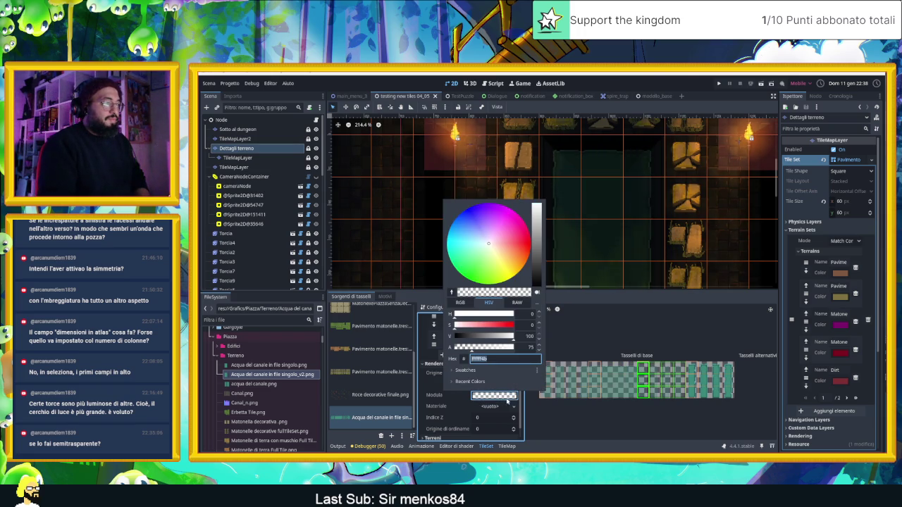
click(530, 347)
text(12)
click(544, 411)
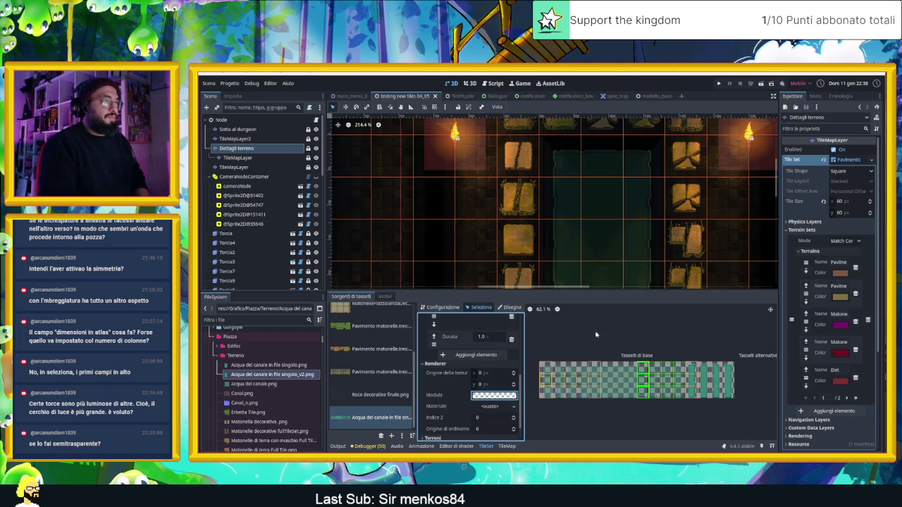
scroll(655, 232, down, 5)
click(660, 150)
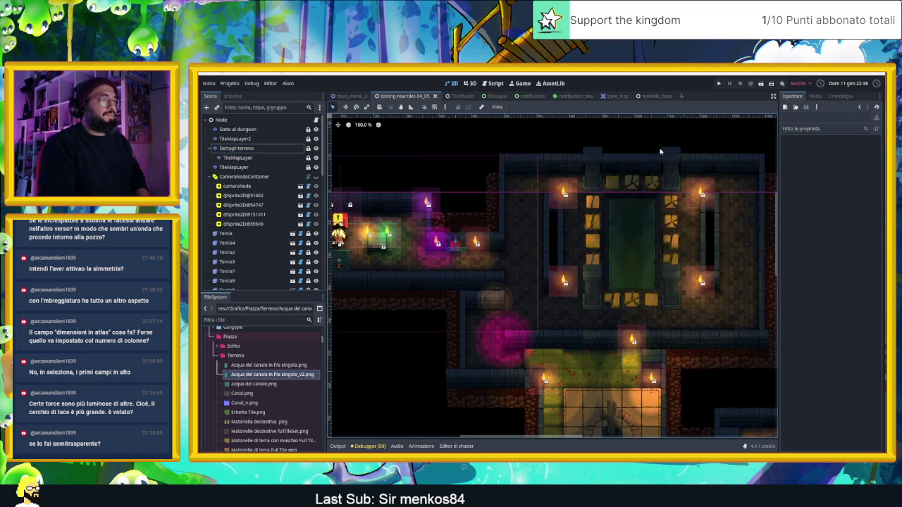
Save the scene, run the game, walk the character into the canal room, then close the game.
key(ctrl+s)
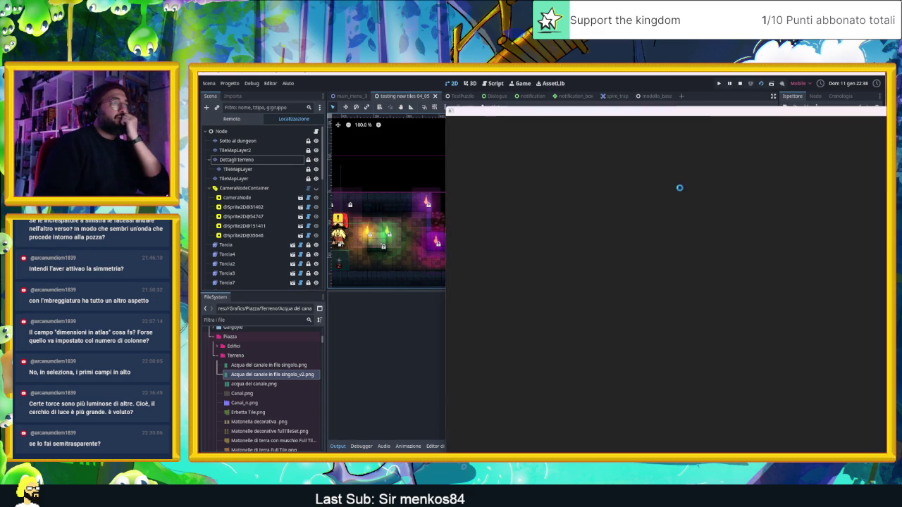
drag(716, 115, 490, 106)
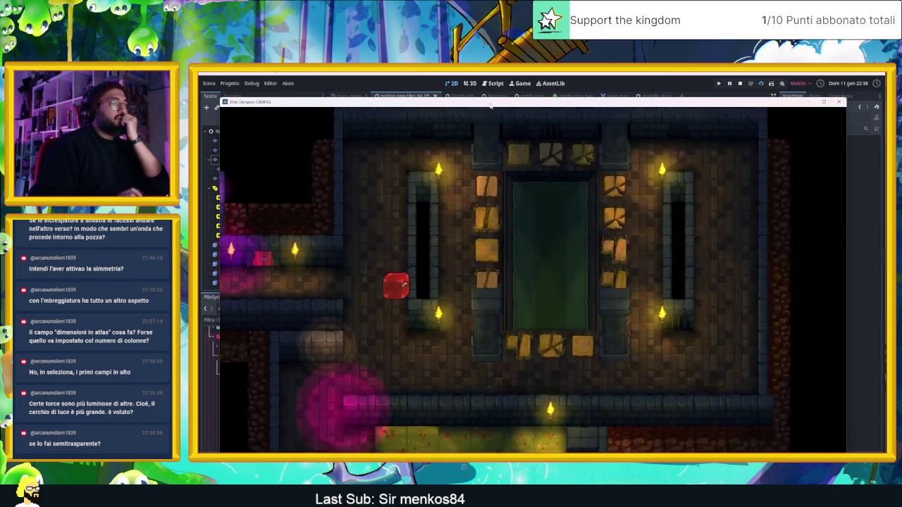
key(Down)
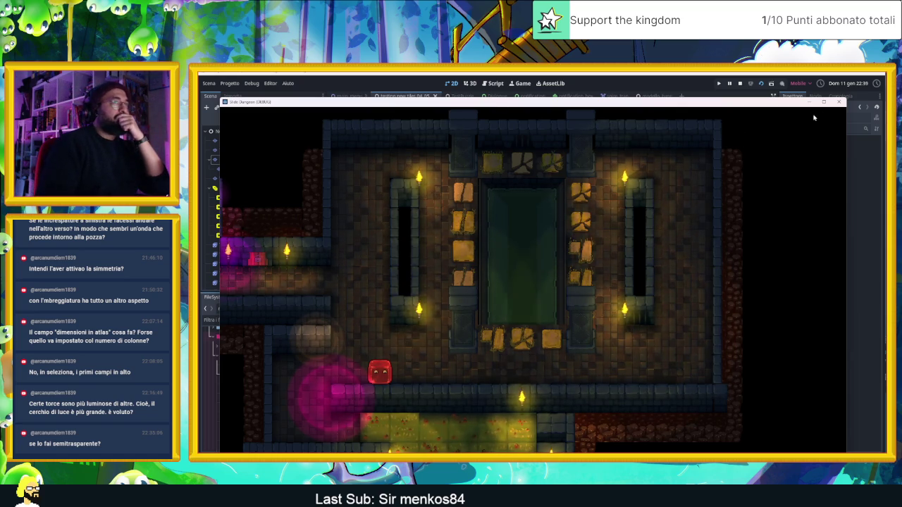
click(838, 101)
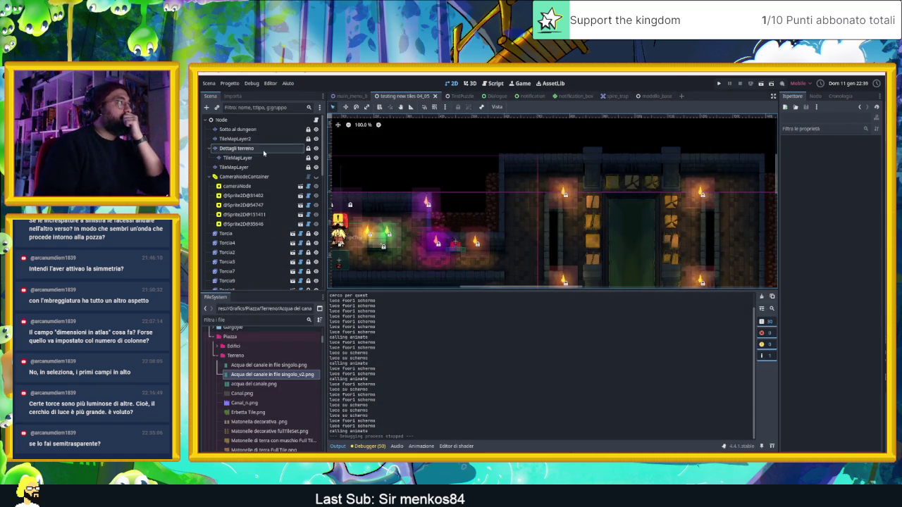
Make the selected water tile block's modulate fully opaque, raising alpha past 188 to 255.
click(264, 149)
click(501, 387)
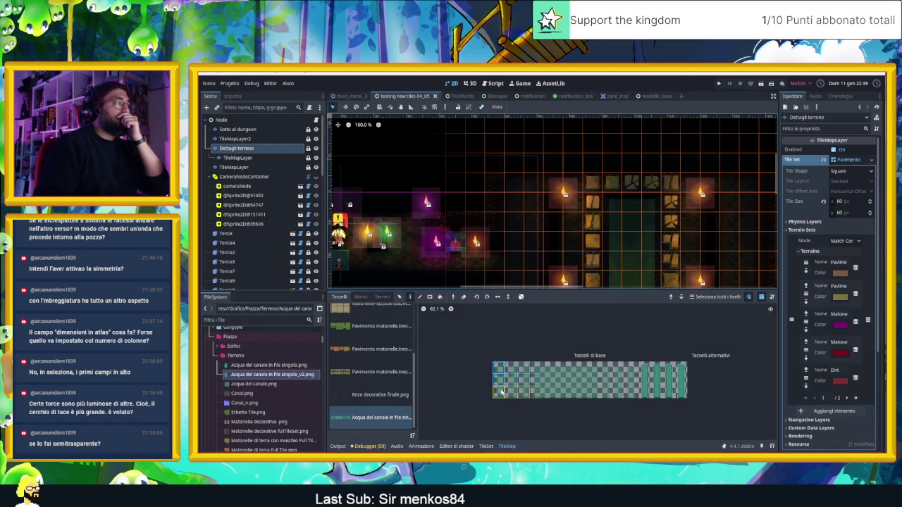
click(485, 446)
click(494, 396)
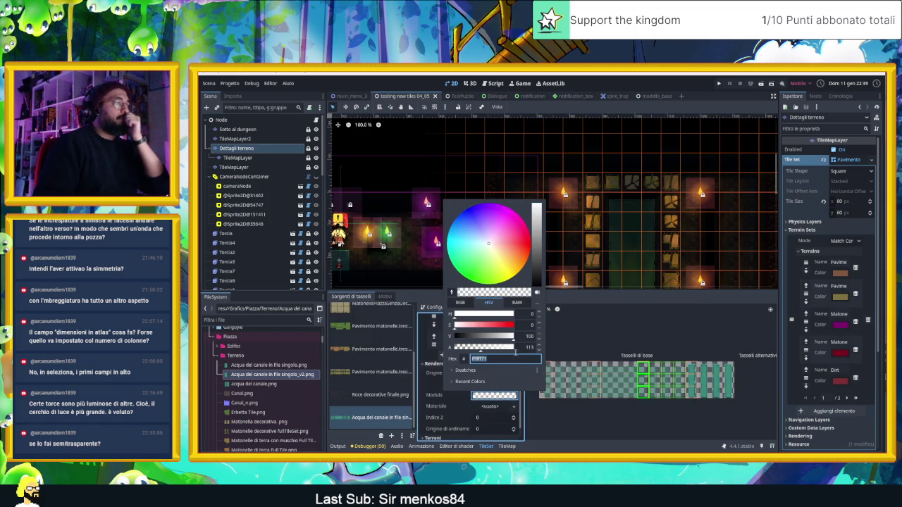
drag(489, 352, 498, 350)
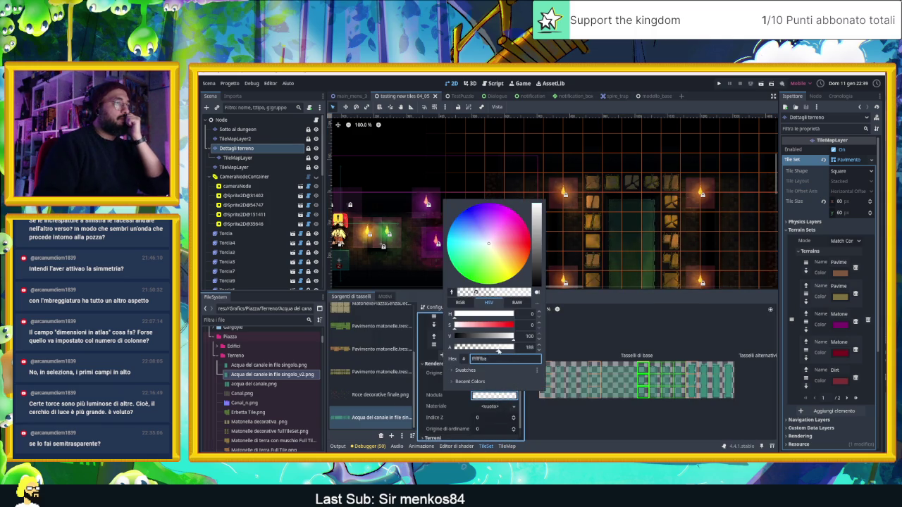
scroll(689, 207, up, 14)
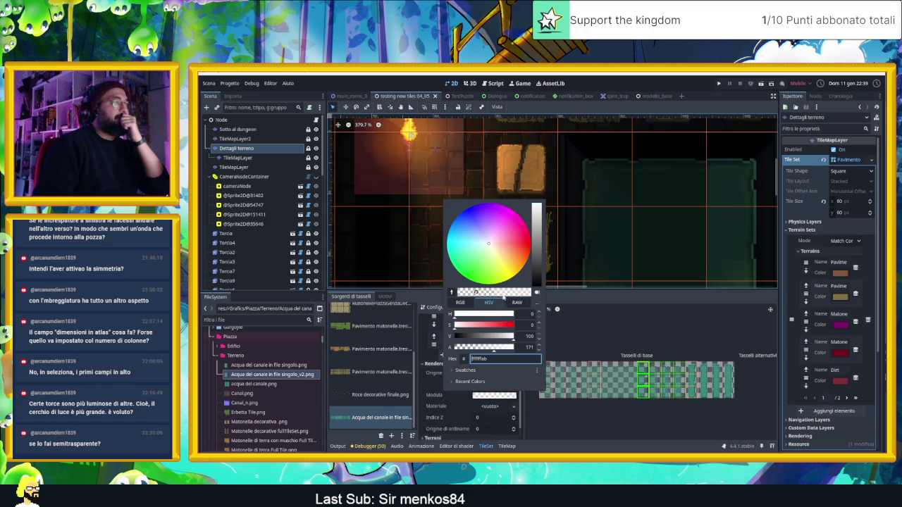
drag(495, 351, 519, 348)
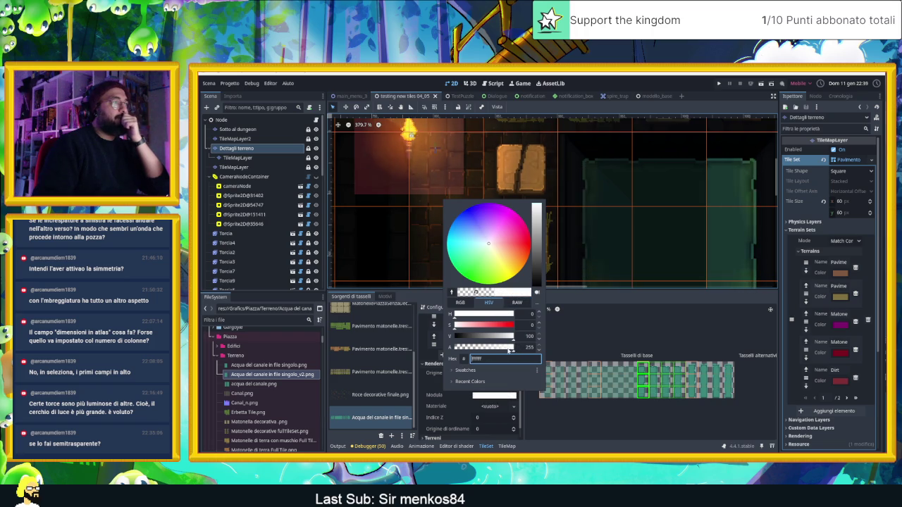
click(558, 368)
Set the first column of water frames back to opaque white modulate.
click(549, 392)
click(544, 377)
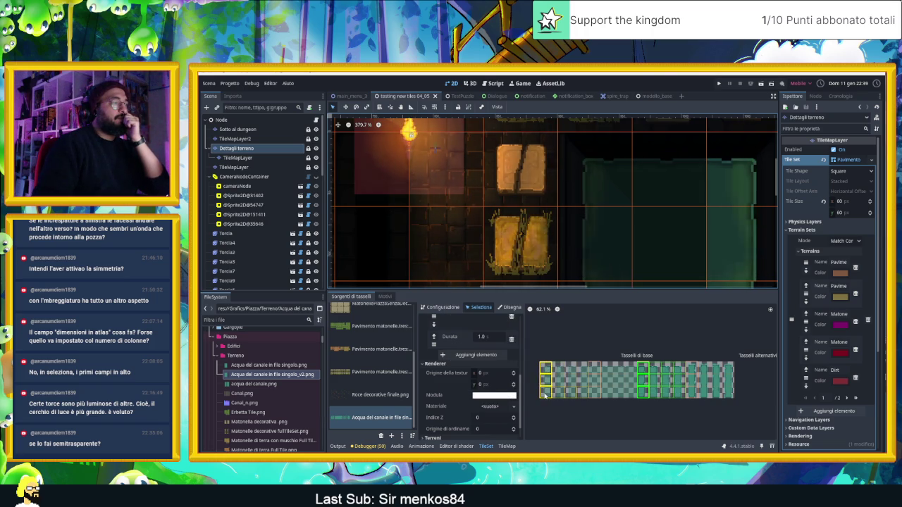
click(502, 393)
mouse_move(491, 348)
mouse_down()
mouse_move(524, 348)
mouse_move(508, 353)
mouse_up()
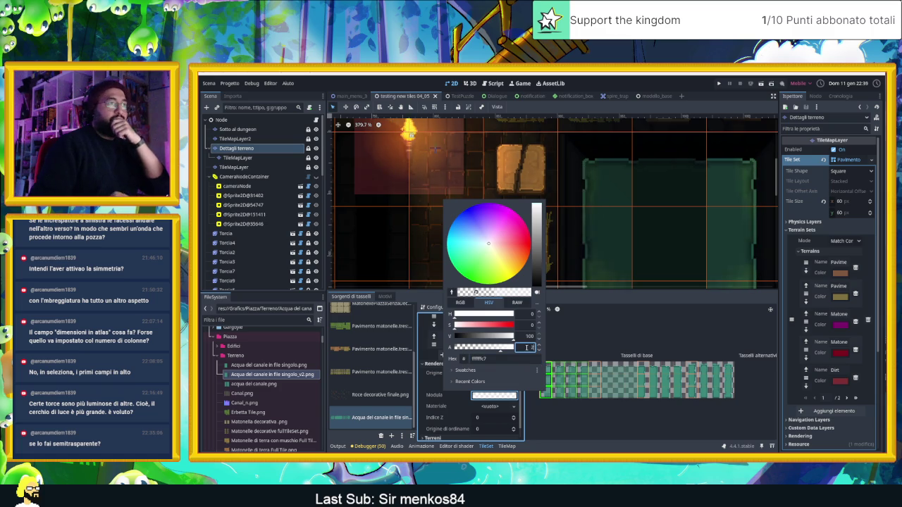
key(Escape)
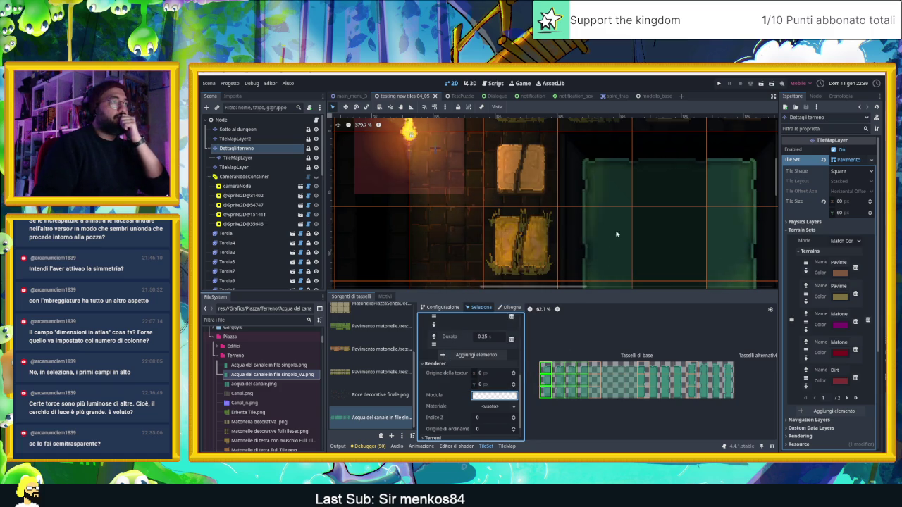
scroll(617, 210, down, 4)
scroll(617, 210, up, 6)
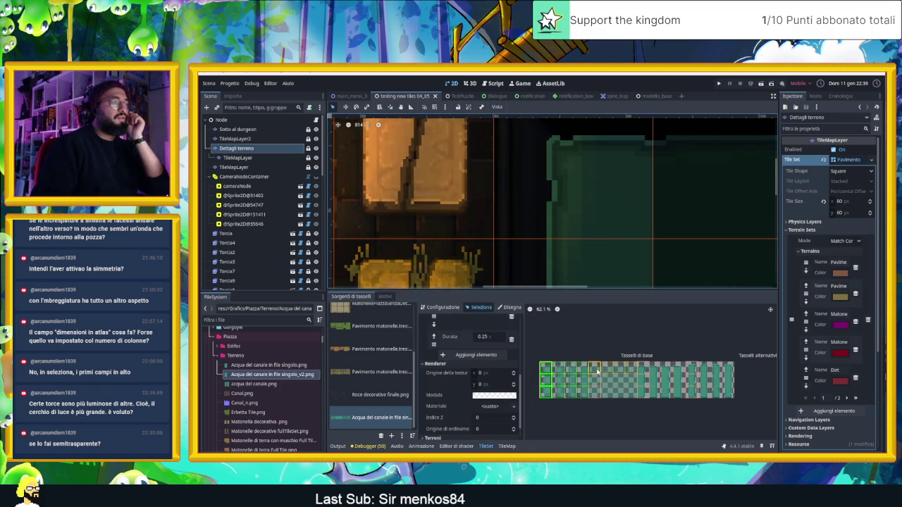
Type alpha 255 for the second water frame column's modulate.
click(595, 387)
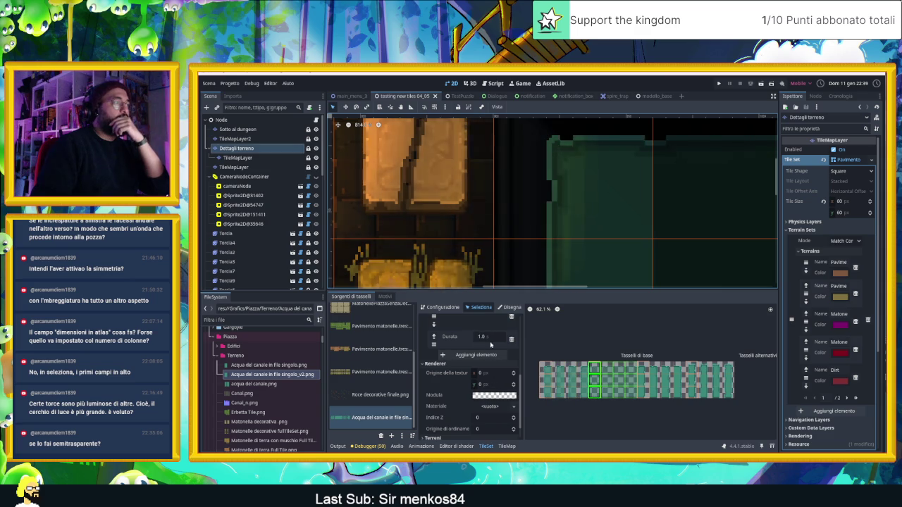
click(494, 395)
double_click(528, 348)
text(255)
key(Return)
click(650, 375)
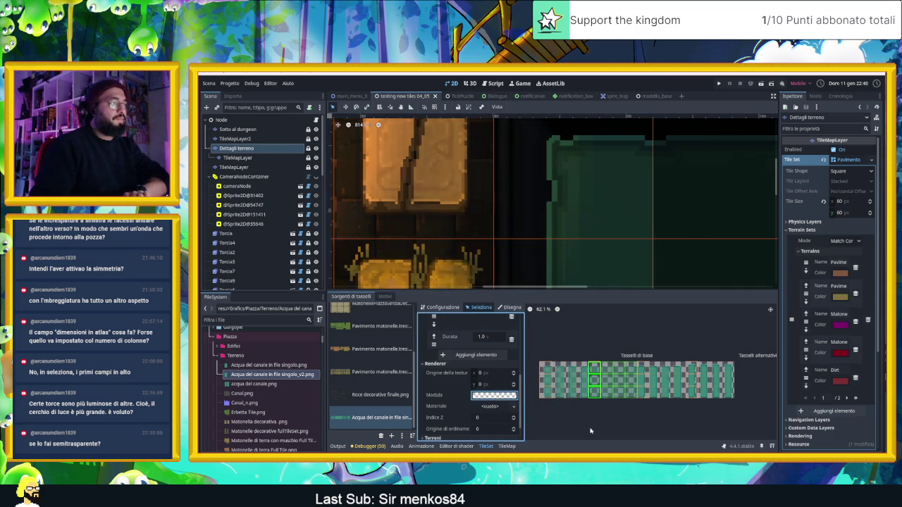
Leave the next water frame column's modulate semi-transparent.
click(644, 377)
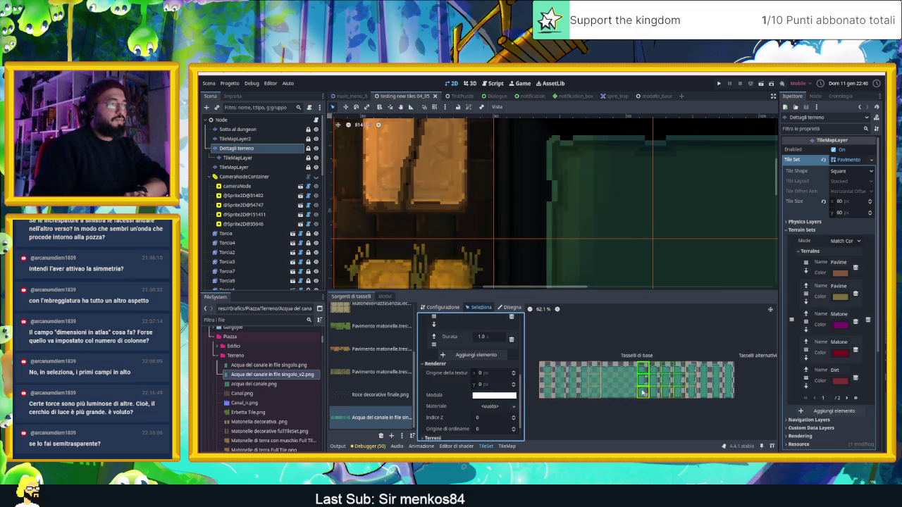
click(497, 398)
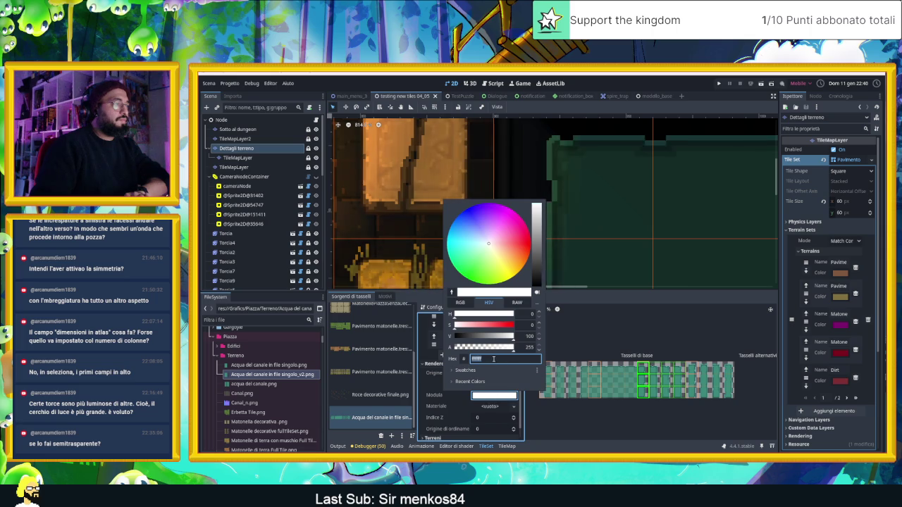
click(529, 348)
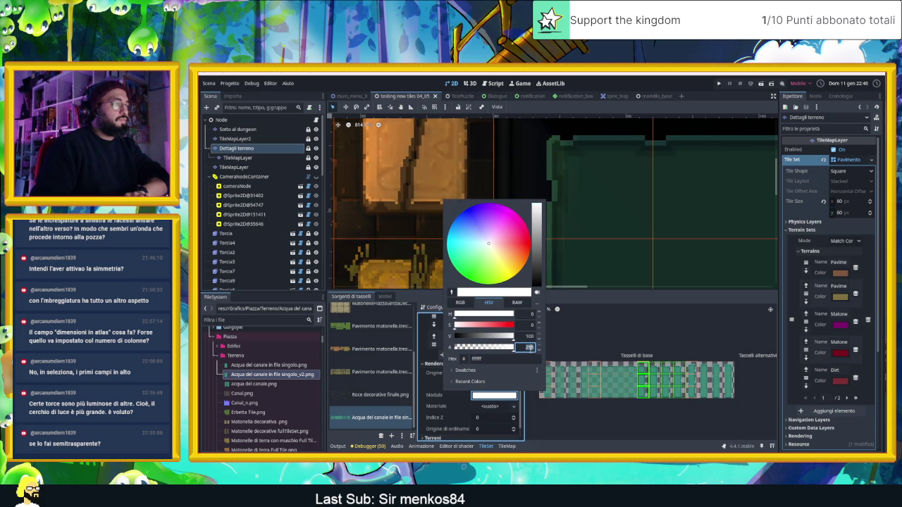
text(20)
click(557, 416)
scroll(584, 201, down, 2)
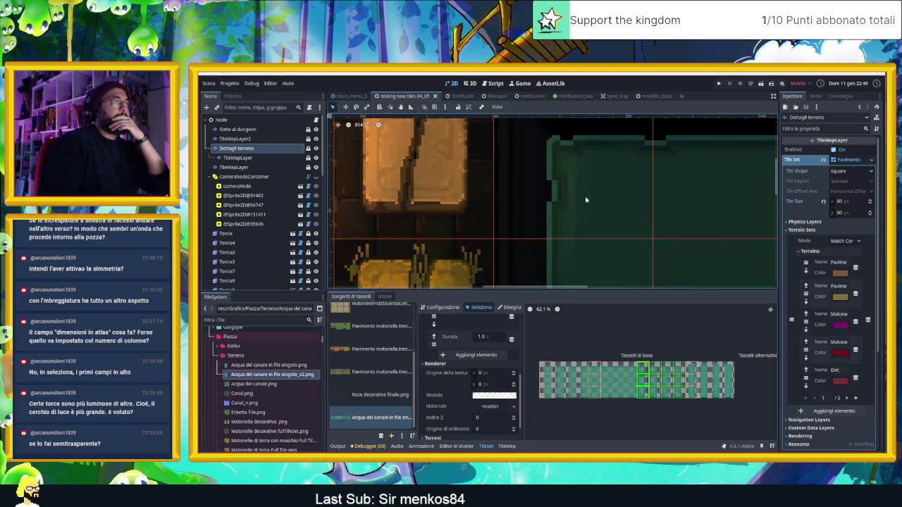
scroll(584, 206, down, 6)
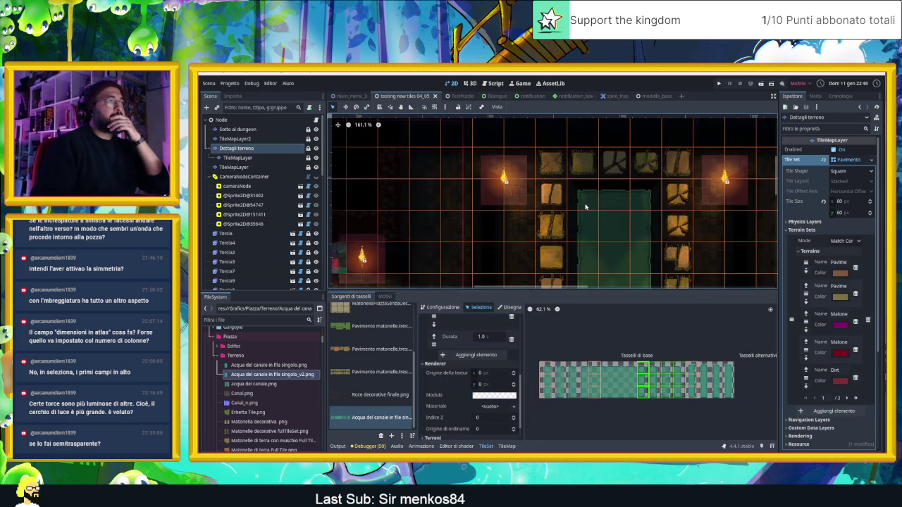
View the whole map, then reselect Dettagli terreno and pick the first water frame in its TileSet.
click(627, 148)
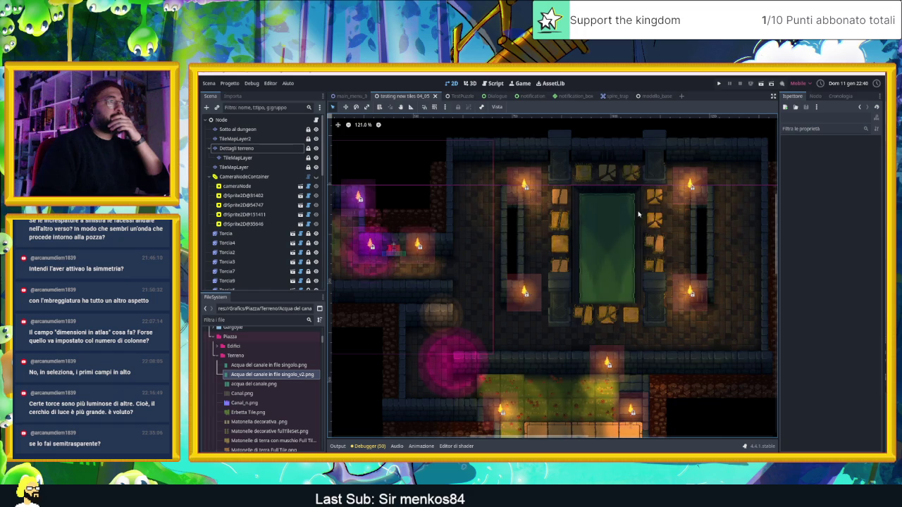
scroll(624, 232, up, 5)
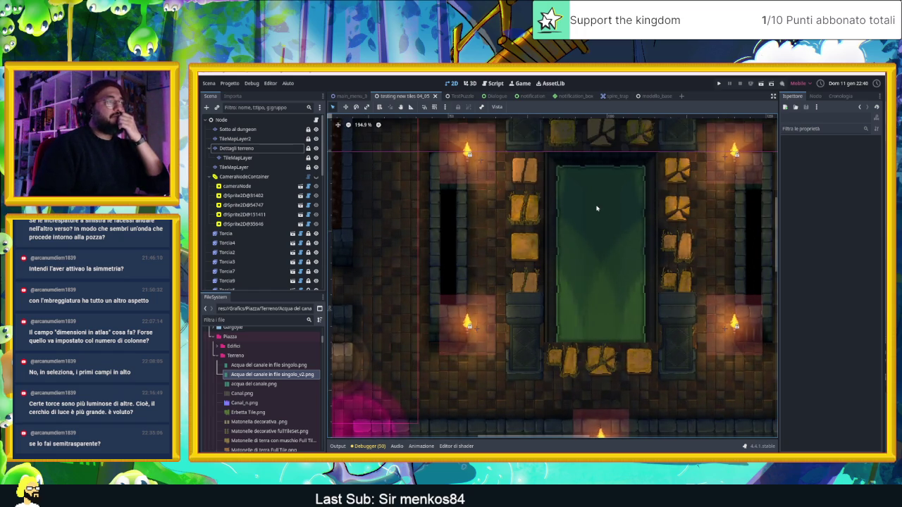
click(236, 148)
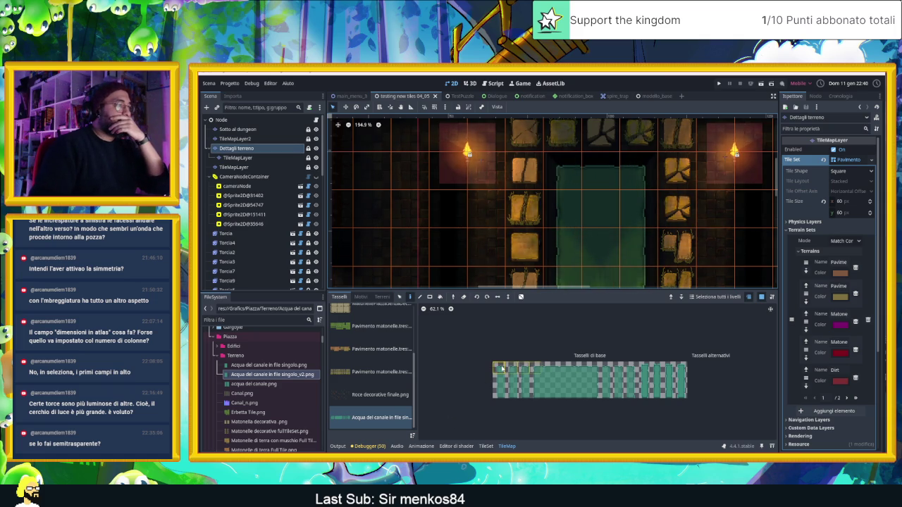
click(486, 446)
click(543, 371)
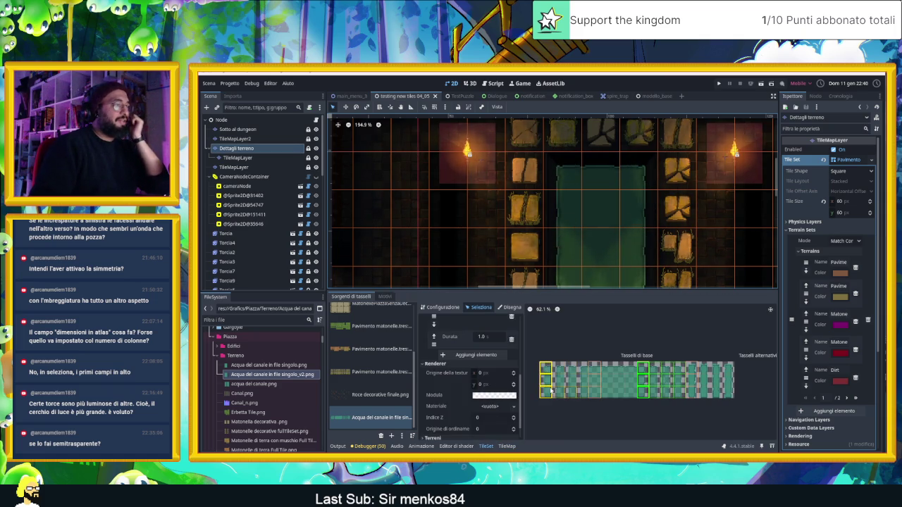
Set the first water frame's modulate alpha to 200 and preview the pit on the map.
click(493, 394)
double_click(528, 348)
text(200)
key(Return)
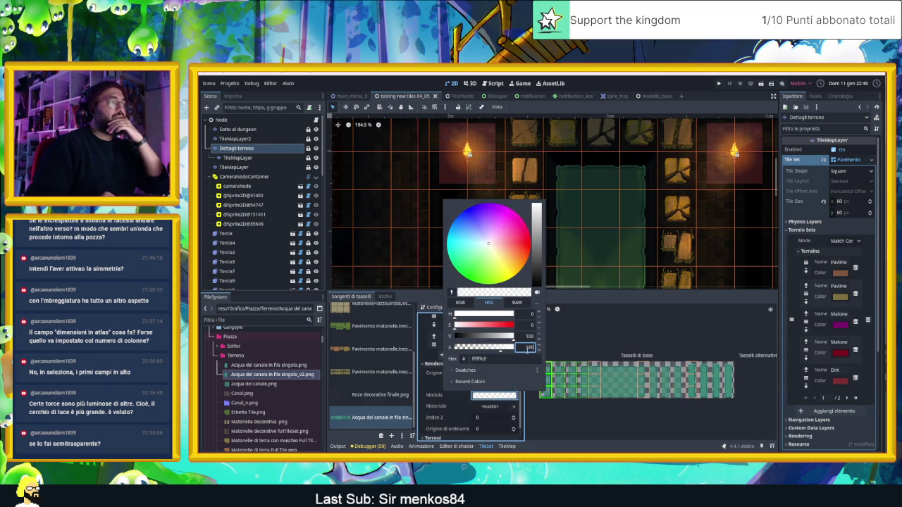
key(Escape)
scroll(567, 211, up, 3)
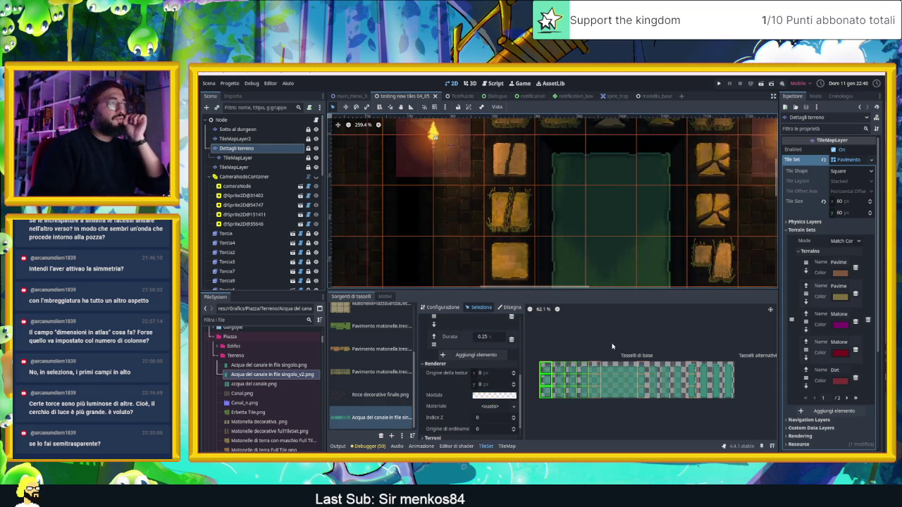
click(232, 119)
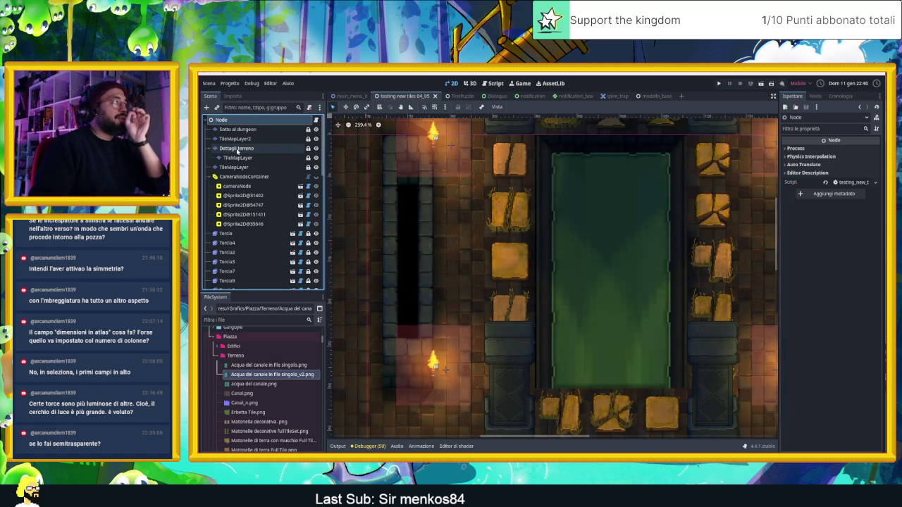
Give another water frame column the same semi-transparent modulate, then launch a test run with F6.
click(236, 149)
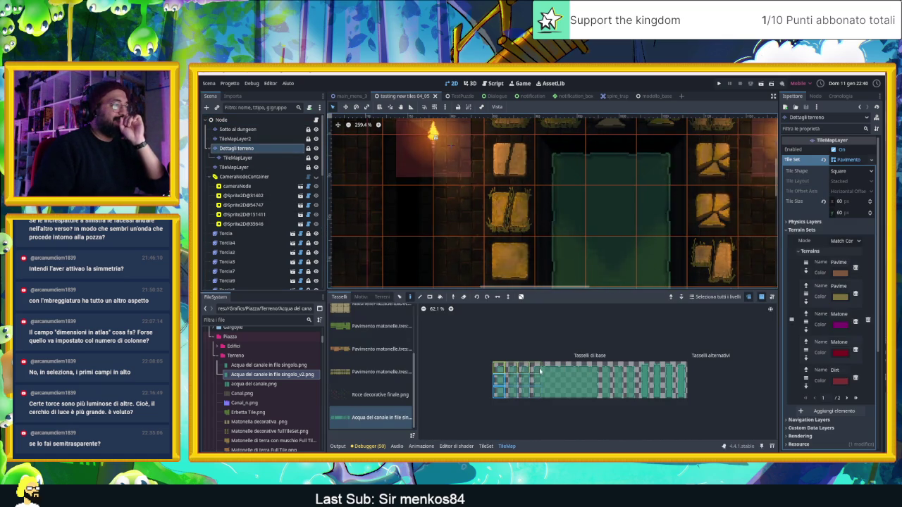
click(486, 446)
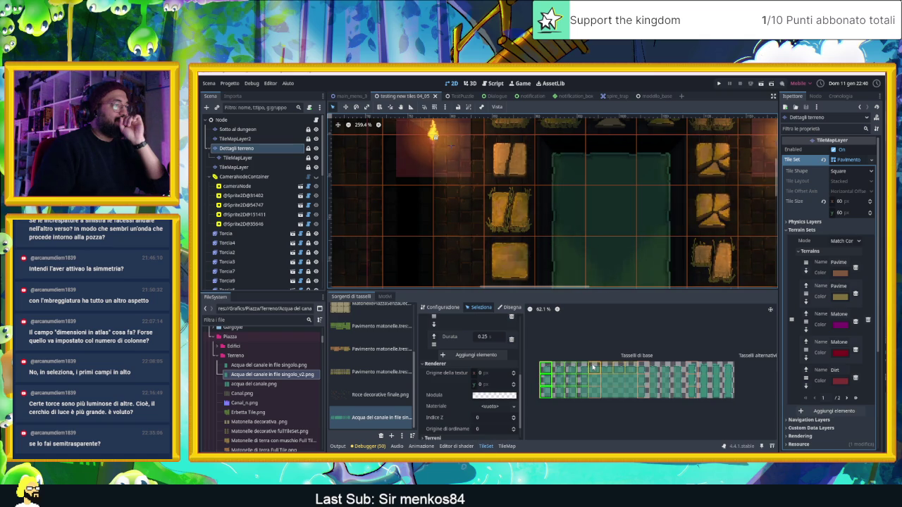
click(594, 390)
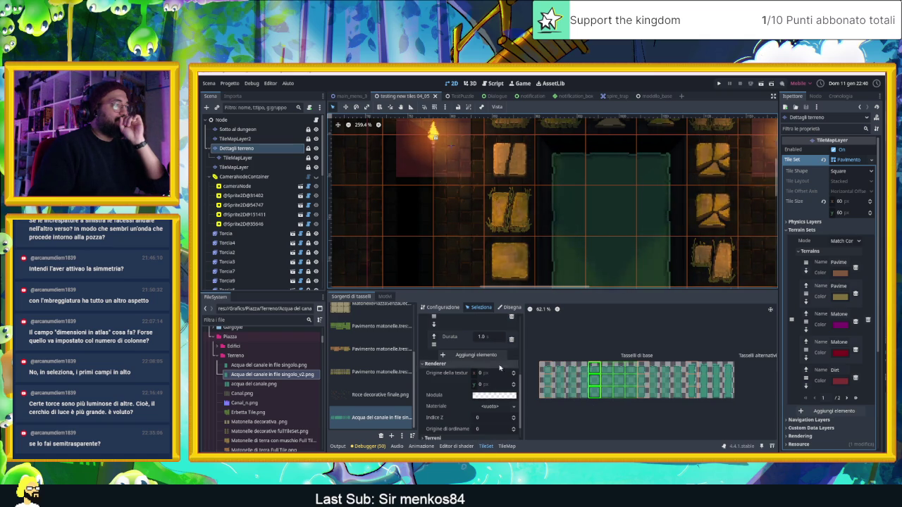
click(495, 395)
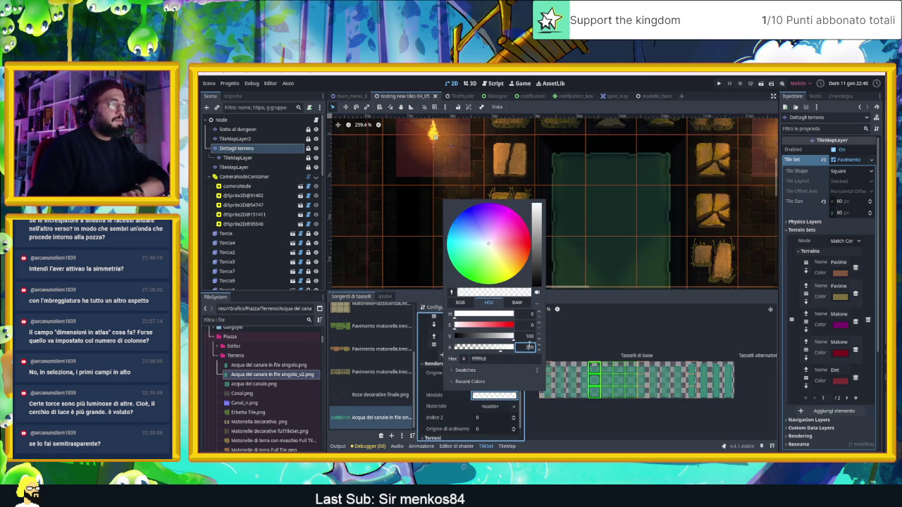
click(528, 347)
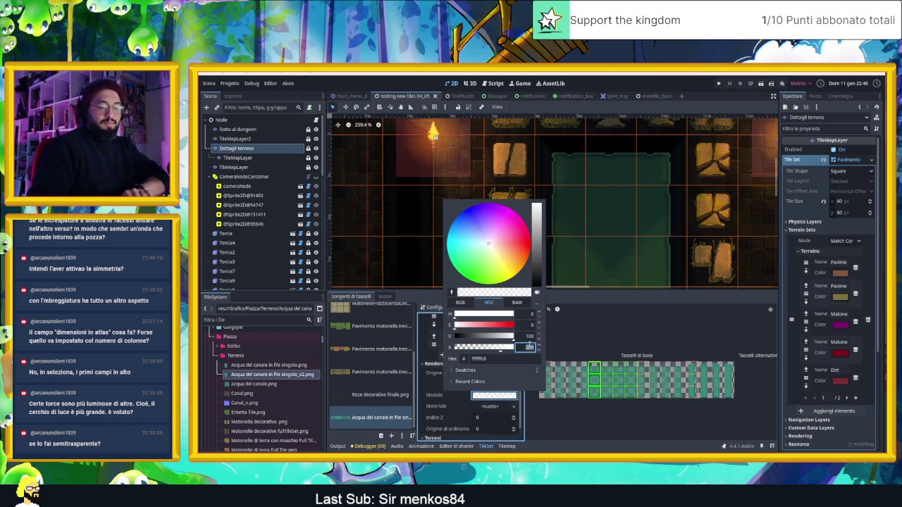
click(572, 413)
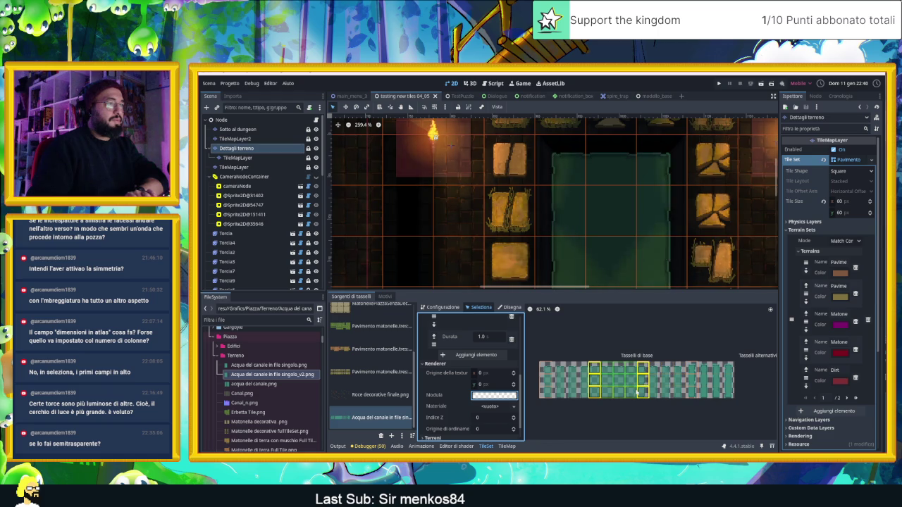
click(548, 393)
key(F6)
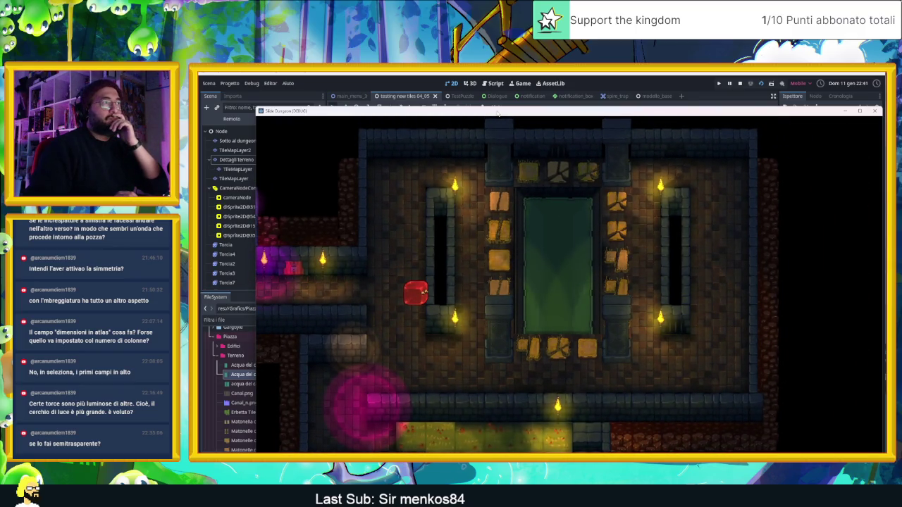
Move the slime down and right along the corridor, then stop the test run.
key(Down)
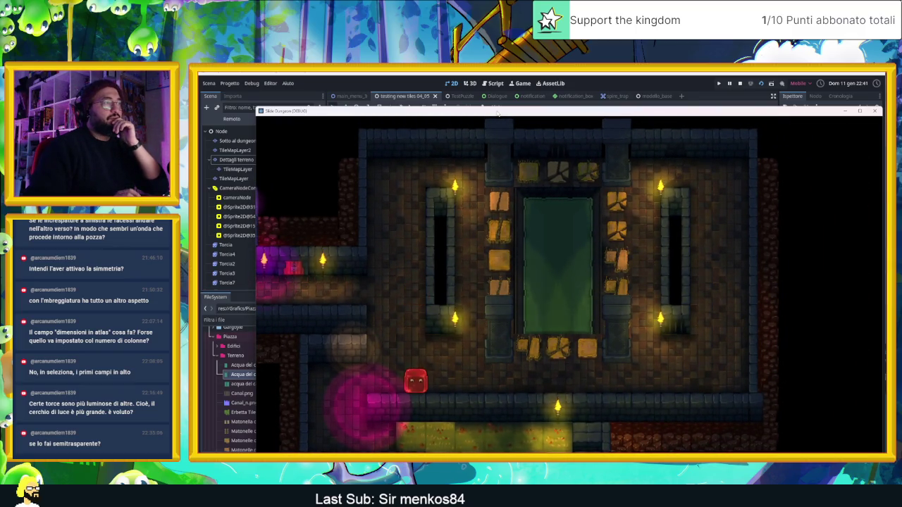
key(Right)
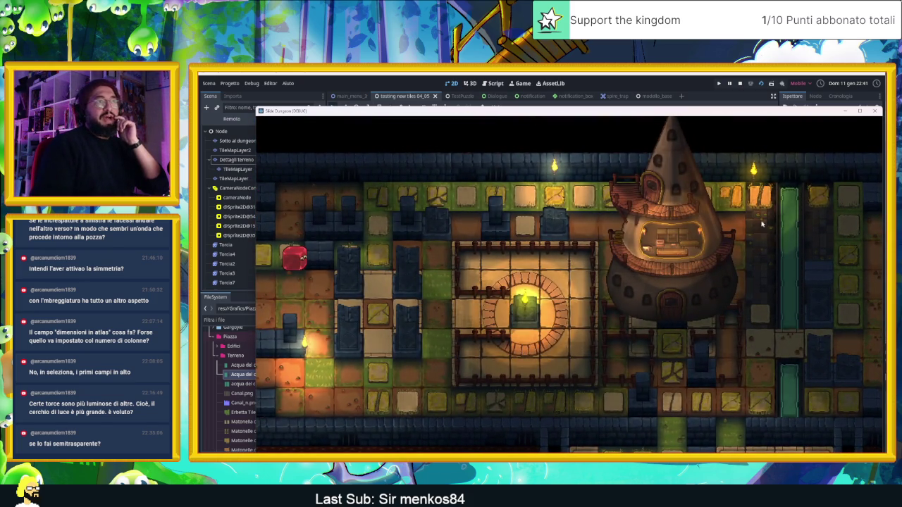
click(874, 111)
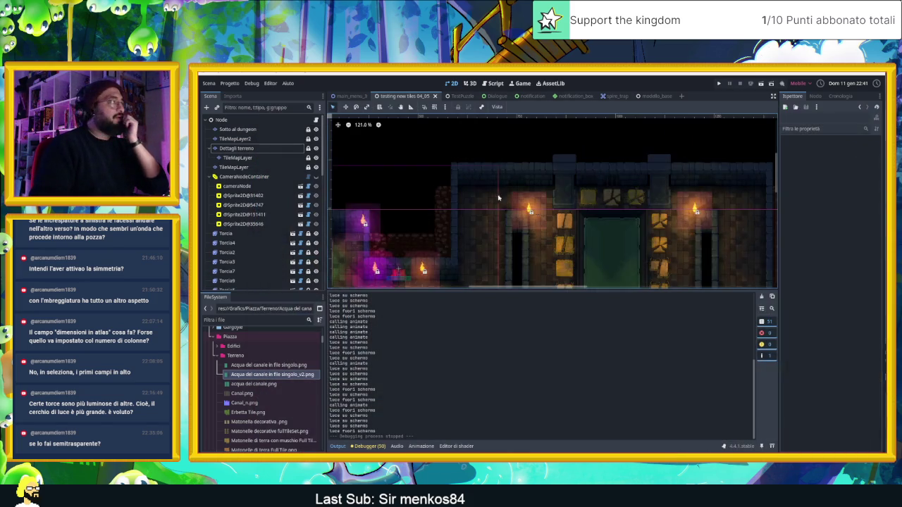
Lower the right-hand canal water column's modulate alpha from 255 to 100 in the Dettagli terreno tileset.
click(253, 150)
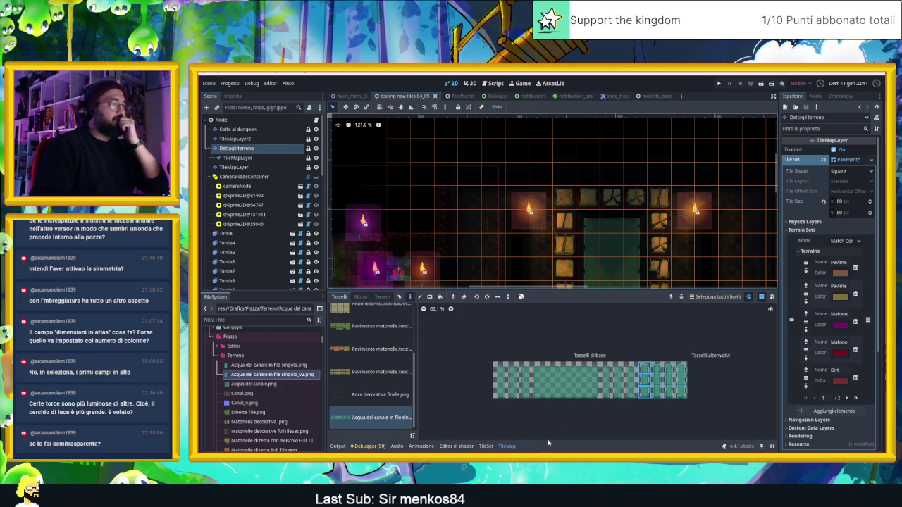
click(493, 447)
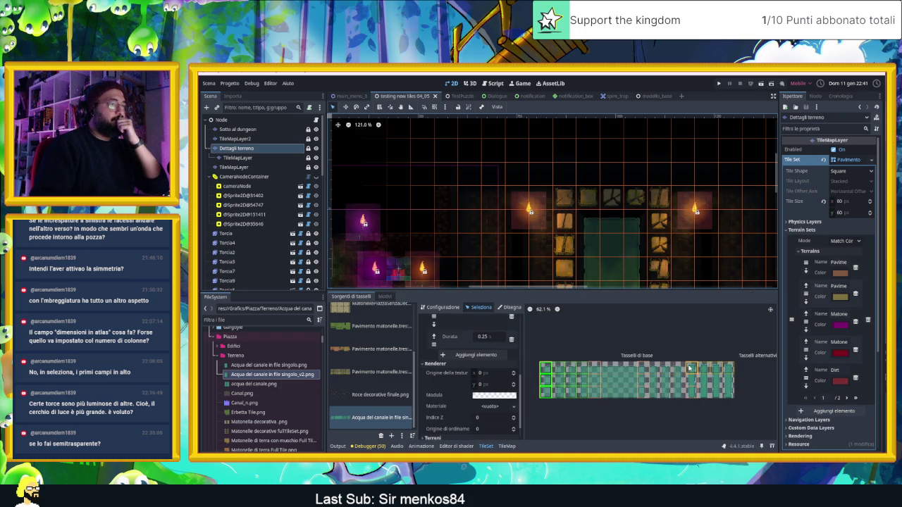
click(690, 390)
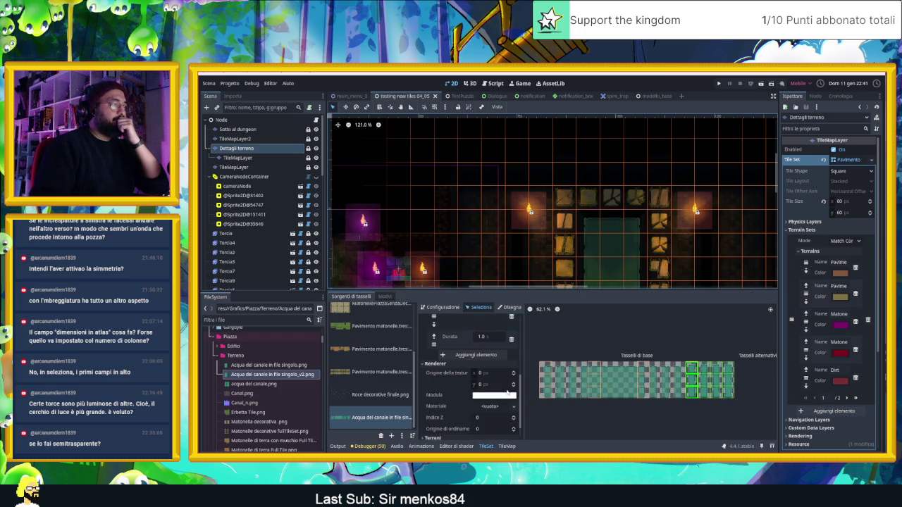
click(515, 396)
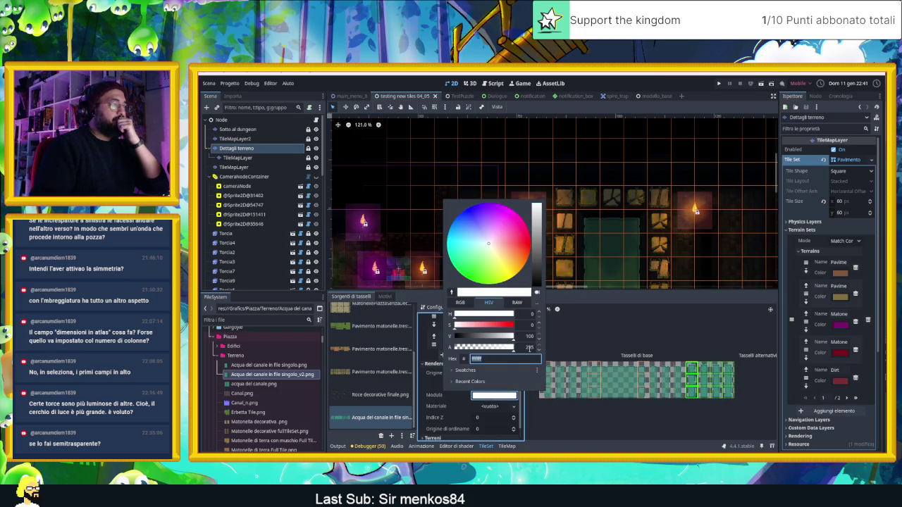
text(100)
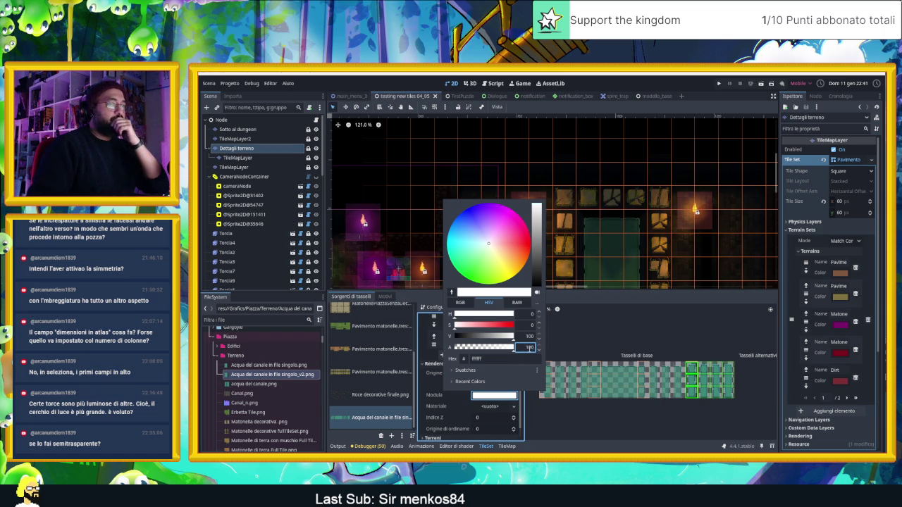
click(568, 345)
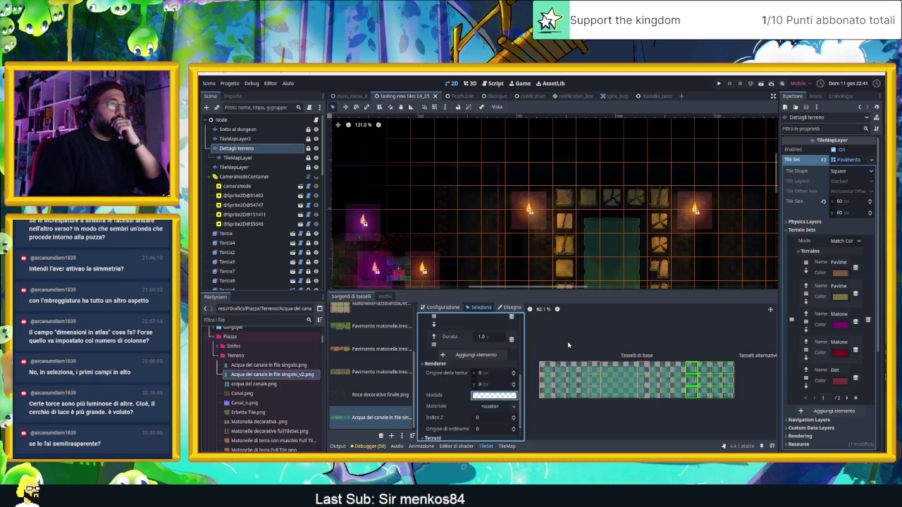
scroll(489, 127, down, 5)
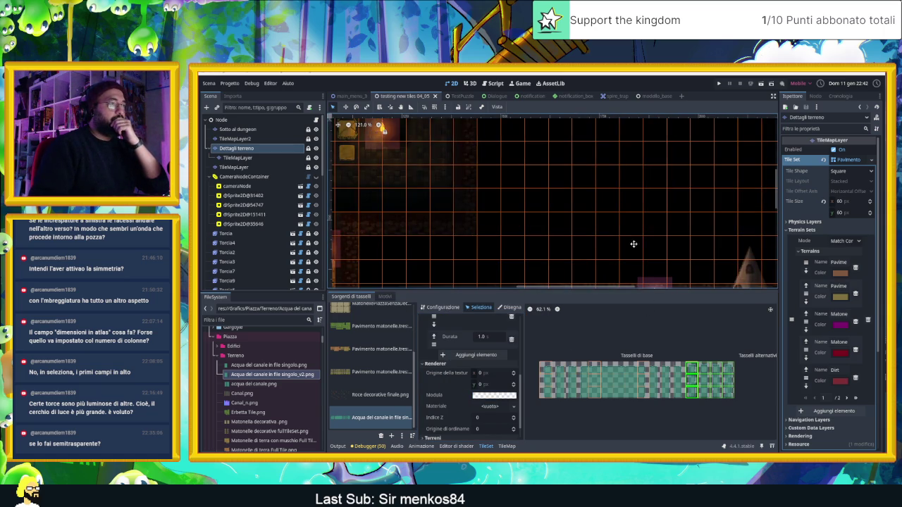
scroll(633, 244, down, 3)
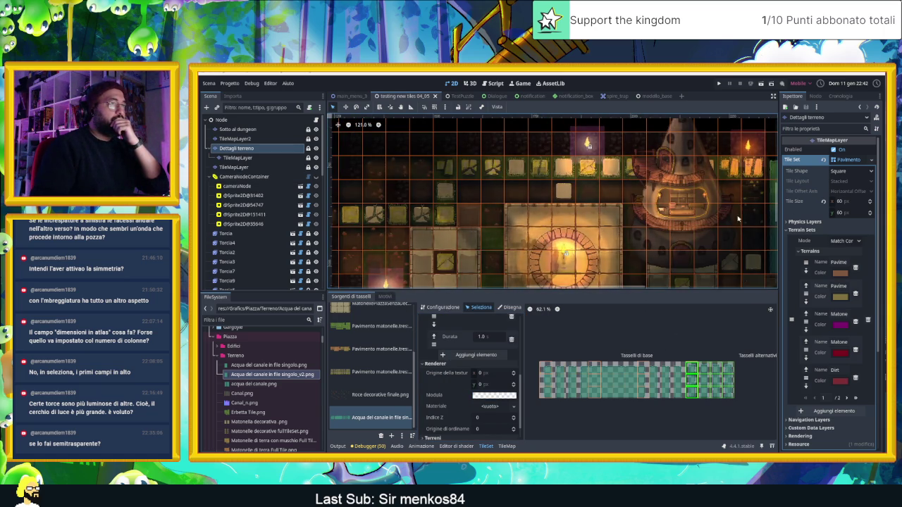
scroll(469, 204, right, 5)
scroll(542, 178, up, 4)
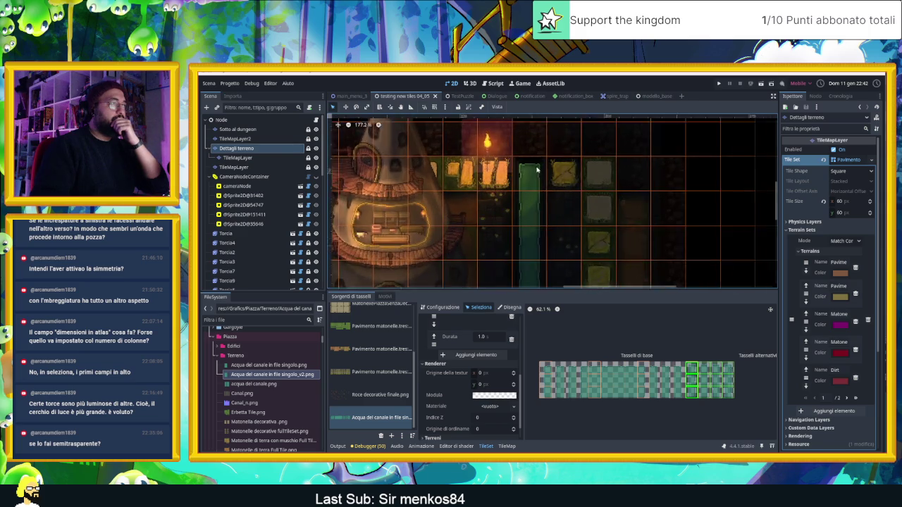
scroll(553, 182, down, 2)
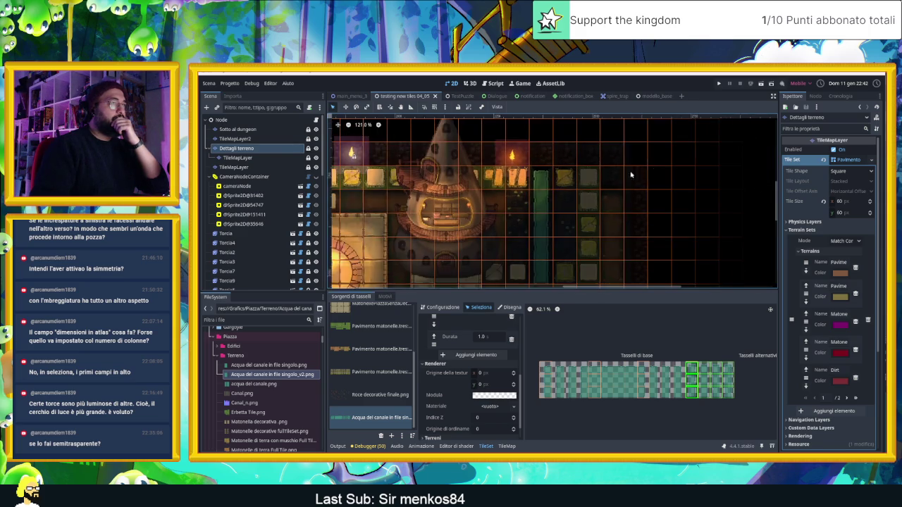
click(551, 186)
scroll(550, 191, up, 1)
scroll(550, 191, up, 5)
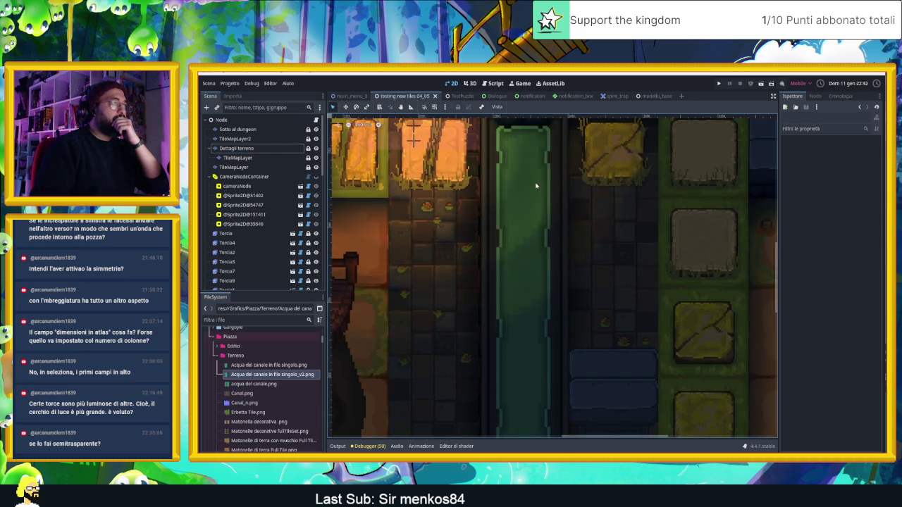
scroll(536, 186, down, 1)
scroll(535, 186, down, 2)
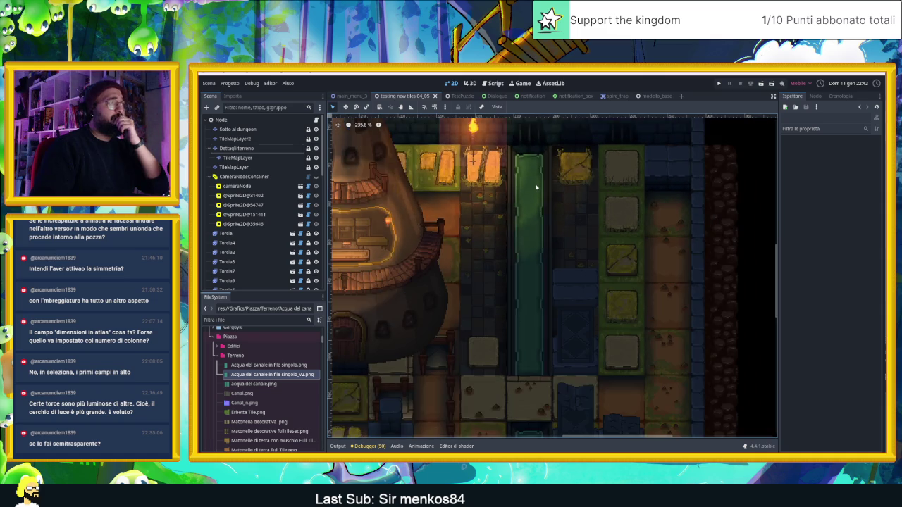
click(247, 149)
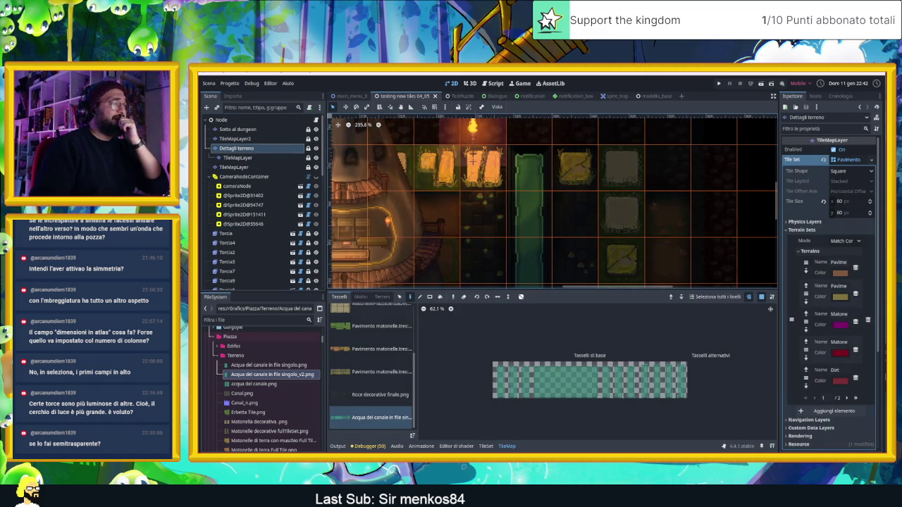
click(486, 446)
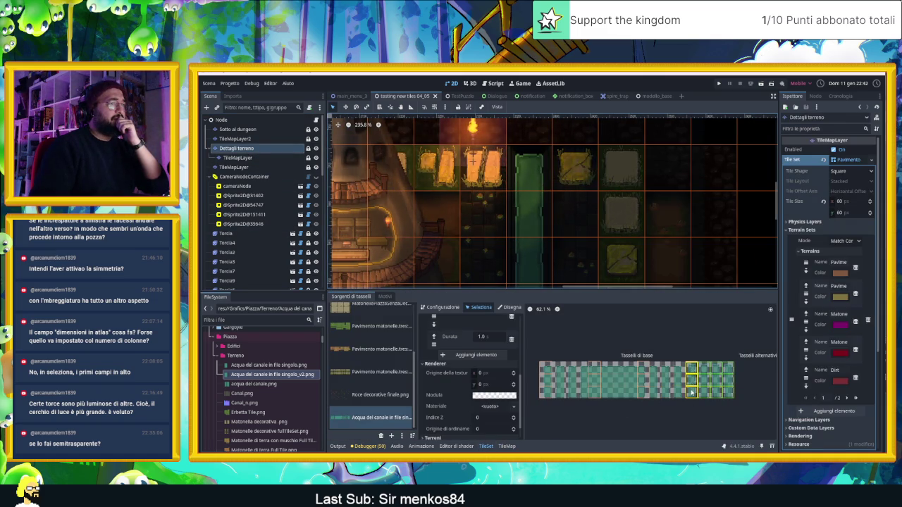
Tune the water tiles' modulate alpha to 180 (ffffffb4) and zoom in to check the canal.
click(494, 394)
drag(497, 348, 477, 349)
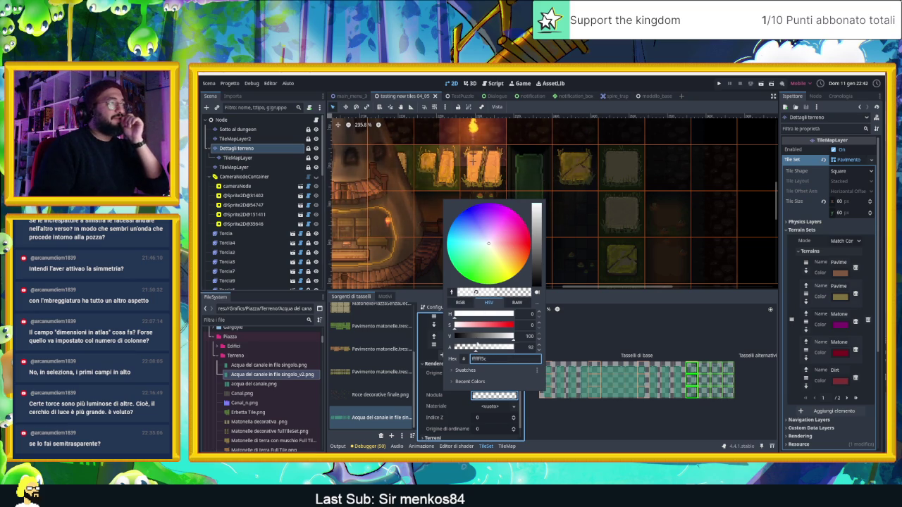
click(501, 349)
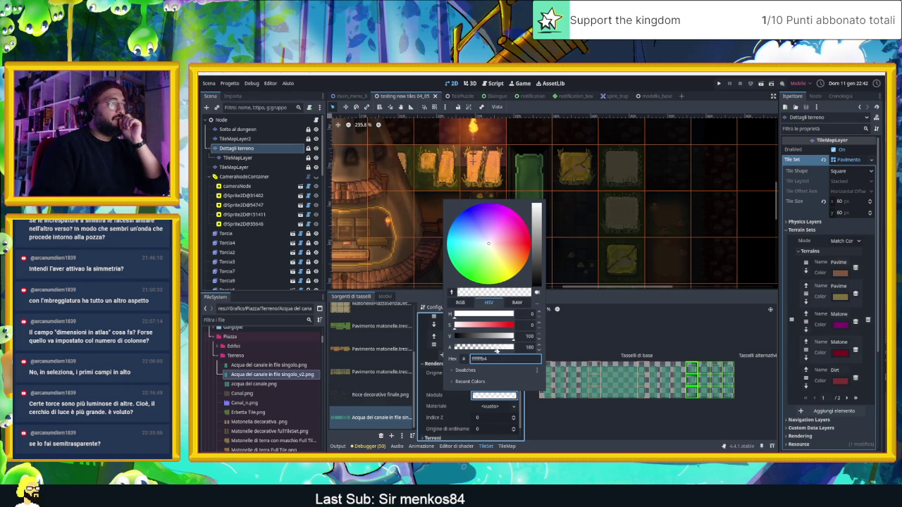
scroll(709, 182, down, 3)
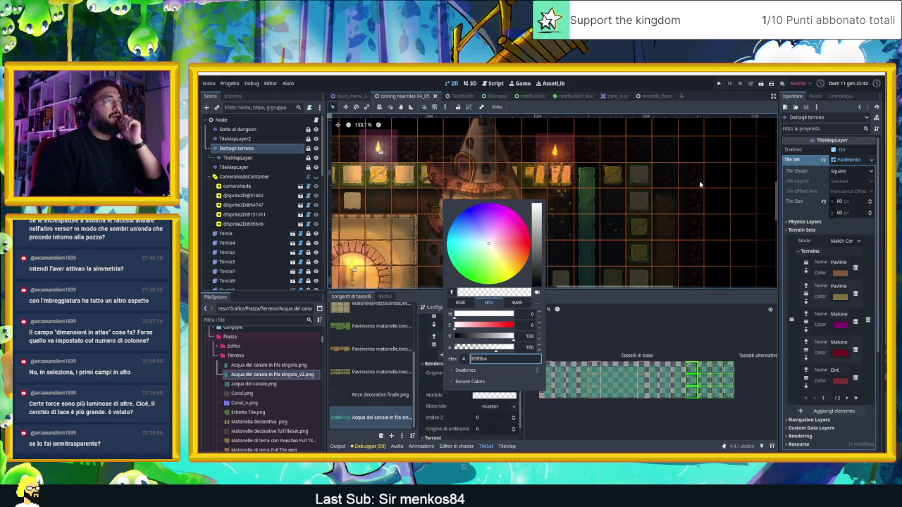
click(709, 181)
scroll(586, 176, up, 8)
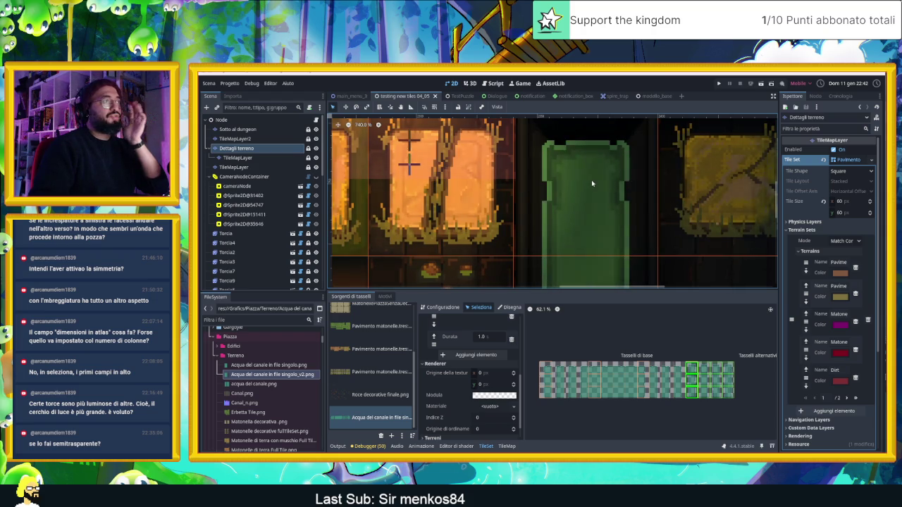
scroll(592, 185, down, 4)
scroll(592, 212, down, 4)
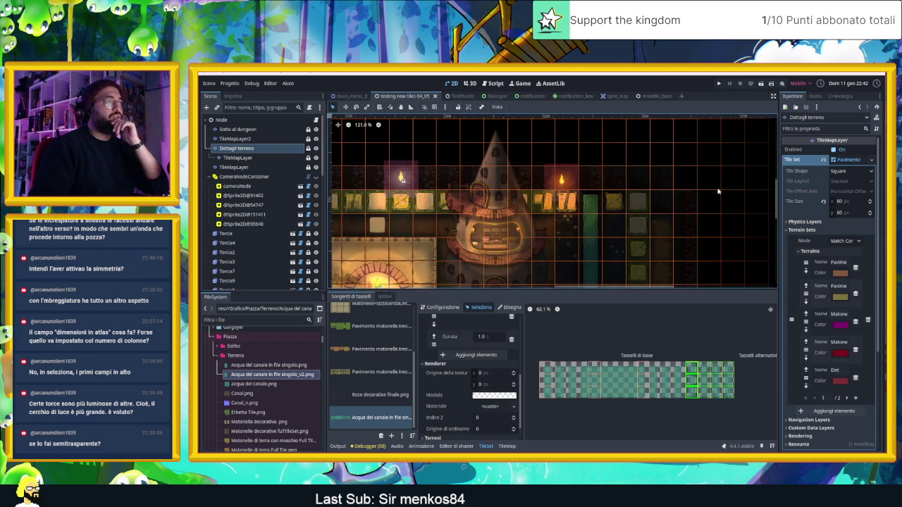
Survey the dungeon map down to the lower torch room, then select the Dettagli terreno layer.
click(589, 254)
scroll(585, 367, up, 3)
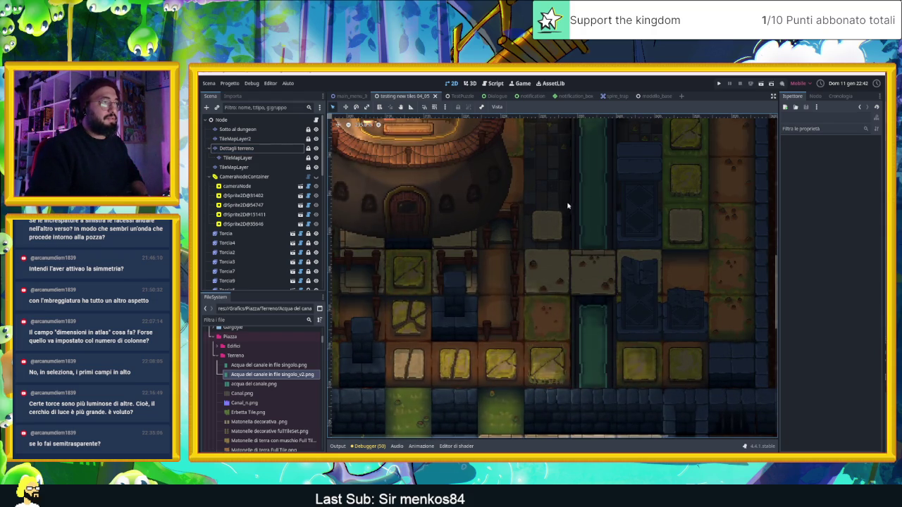
scroll(570, 205, up, 3)
scroll(626, 247, down, 5)
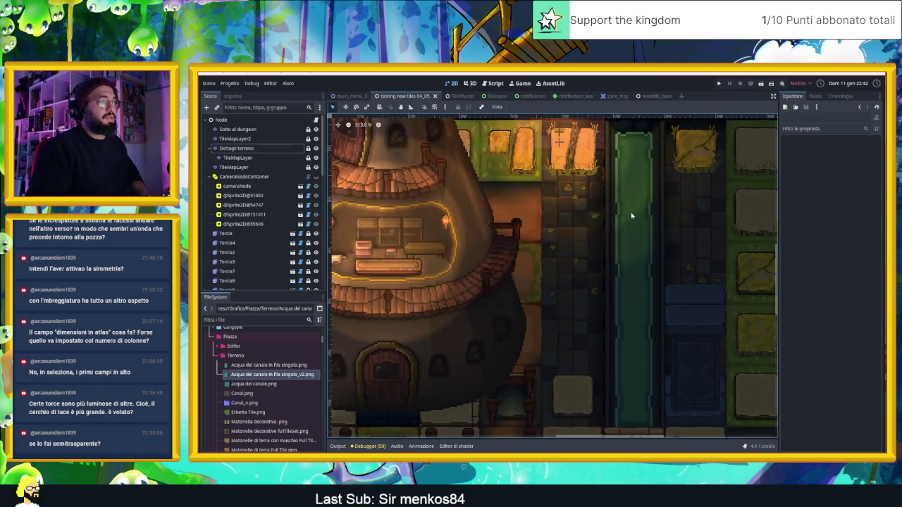
scroll(627, 247, down, 6)
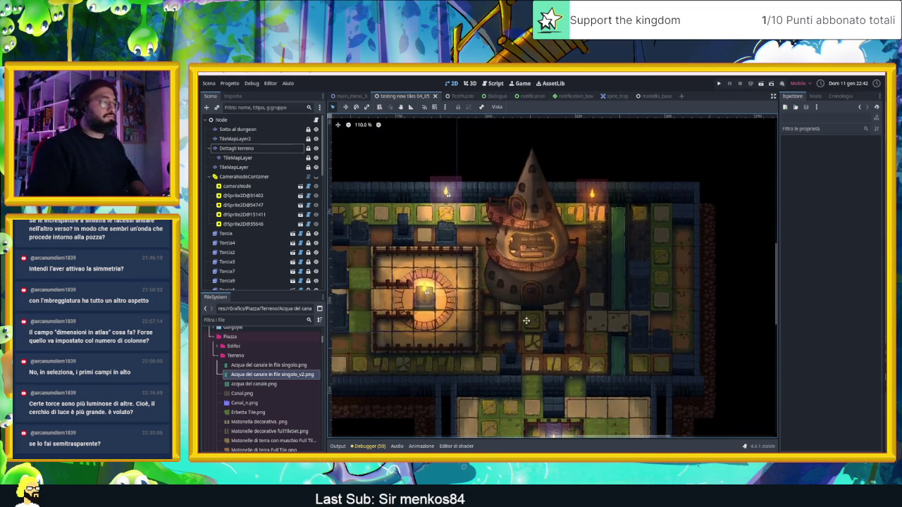
scroll(641, 261, down, 3)
scroll(657, 271, right, 4)
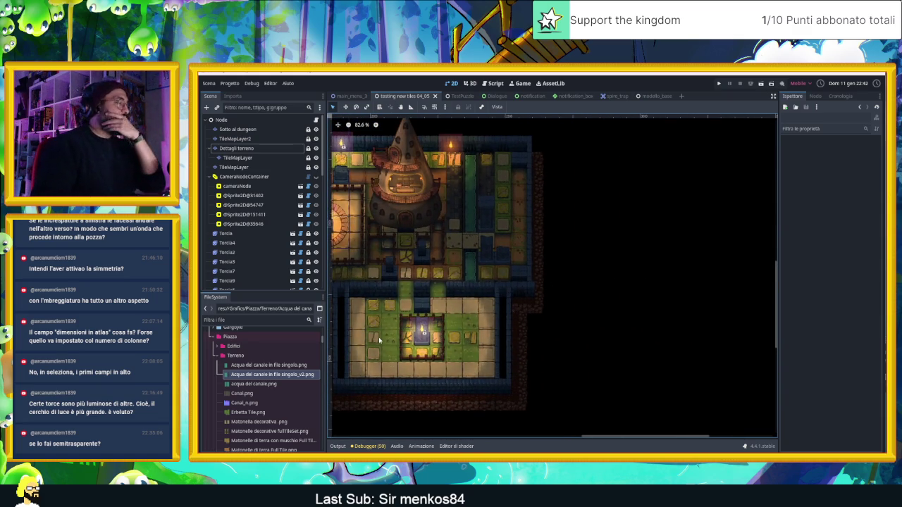
scroll(379, 337, up, 2)
scroll(390, 343, up, 2)
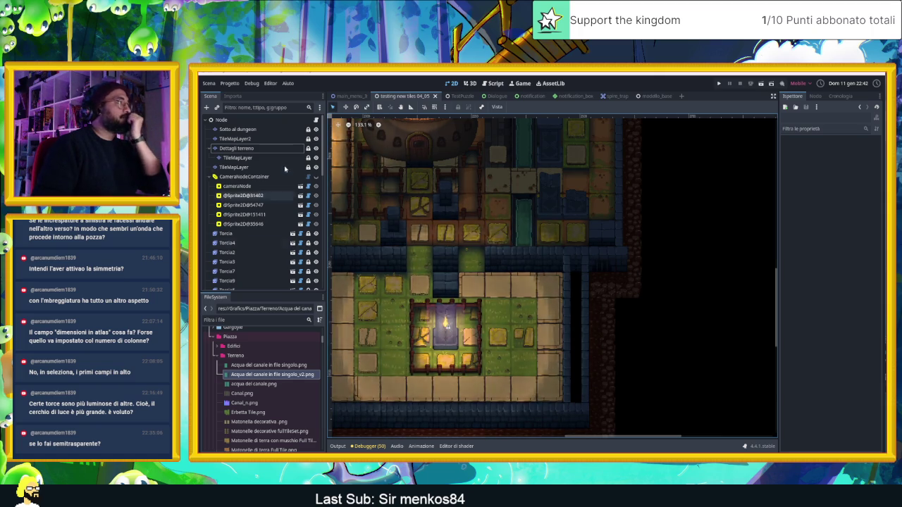
click(240, 148)
click(237, 157)
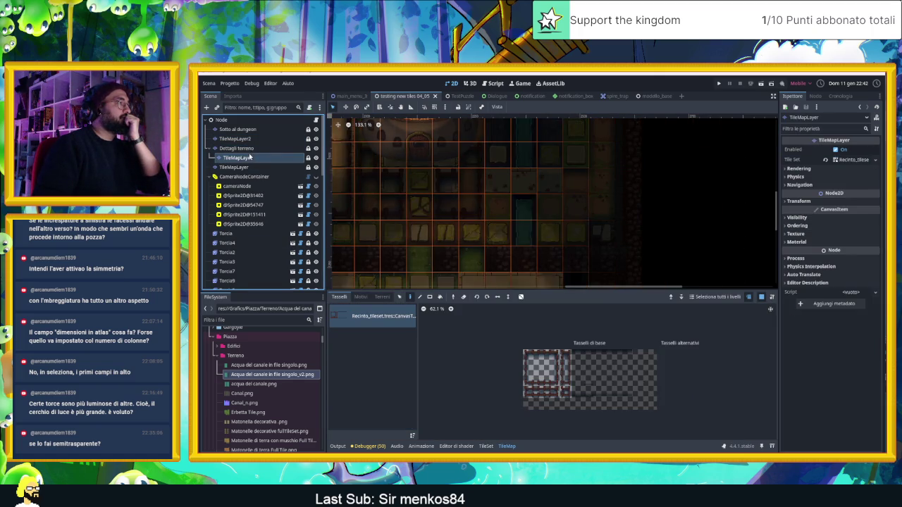
scroll(530, 230, down, 3)
click(234, 167)
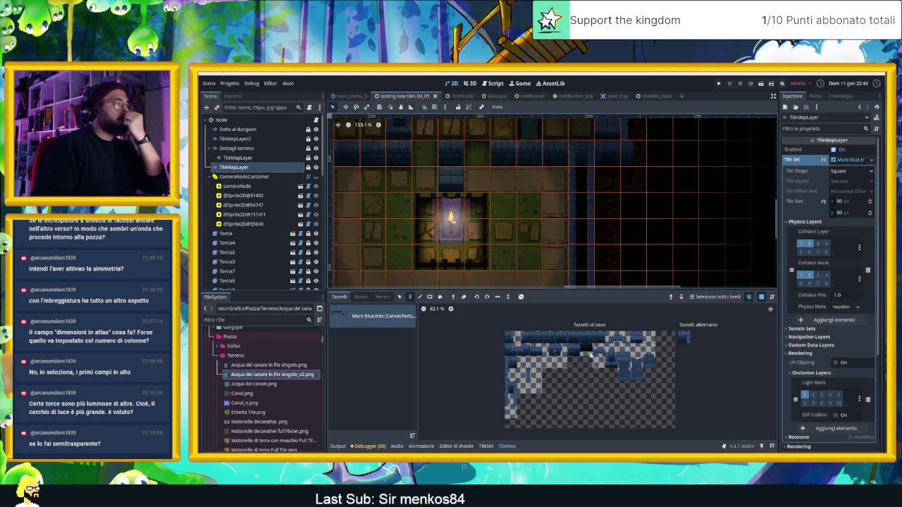
click(587, 350)
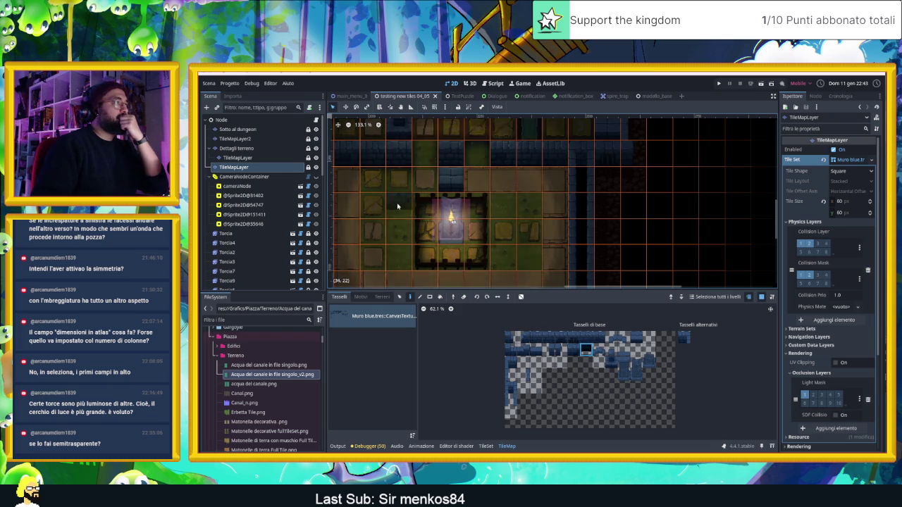
click(398, 206)
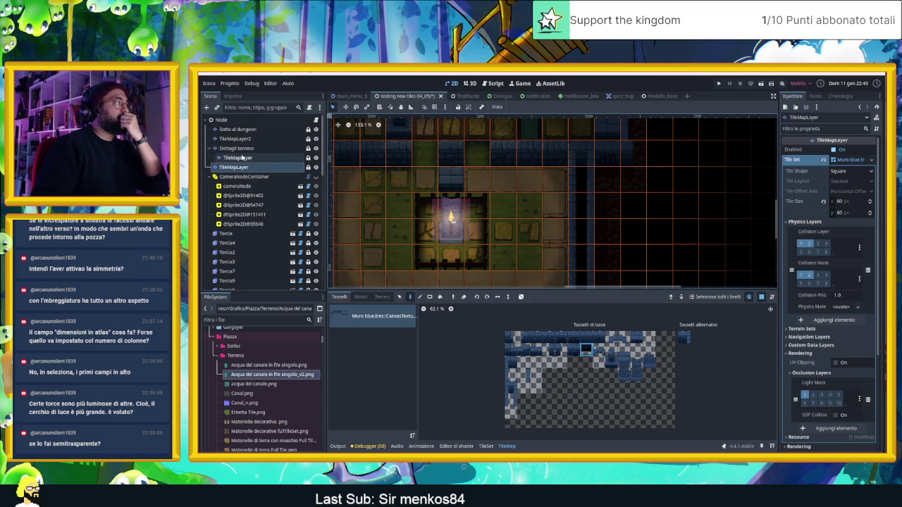
click(237, 157)
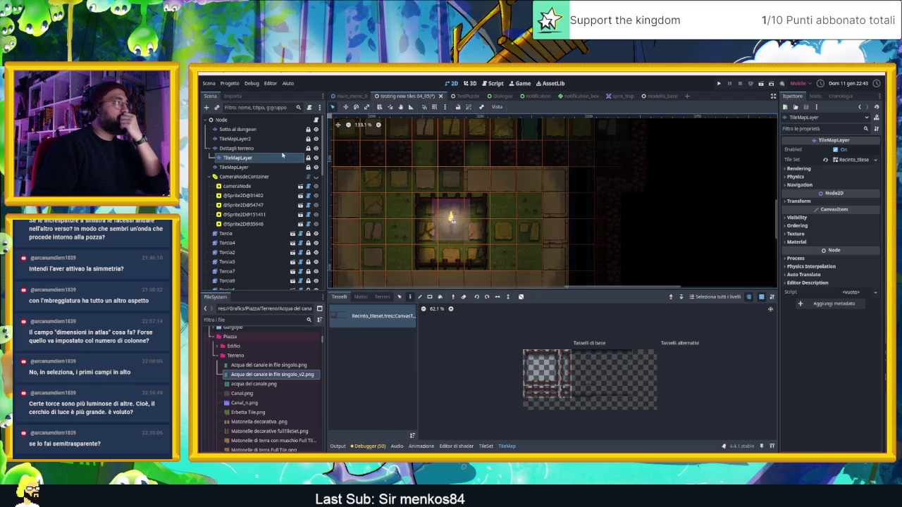
click(257, 148)
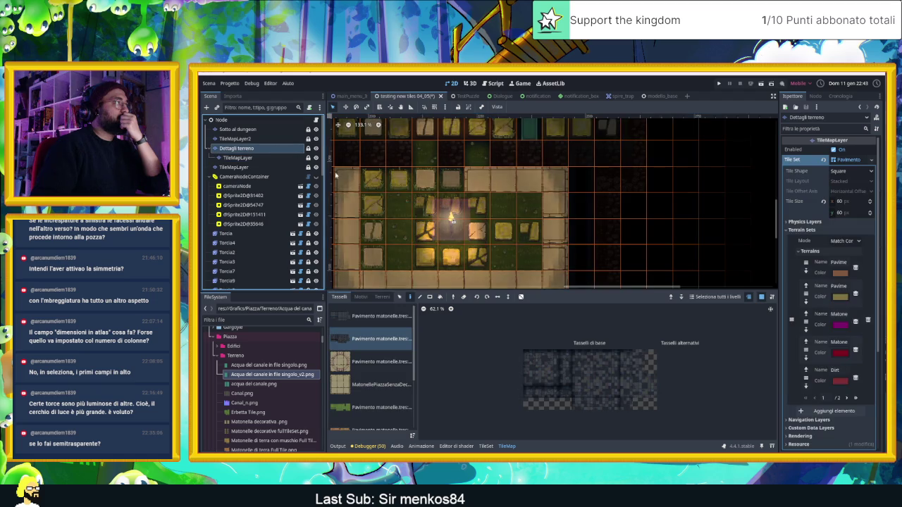
click(238, 139)
Erase TileMapLayer2 floor tiles to open three-tile pits left and right of the torch.
drag(401, 226, 400, 252)
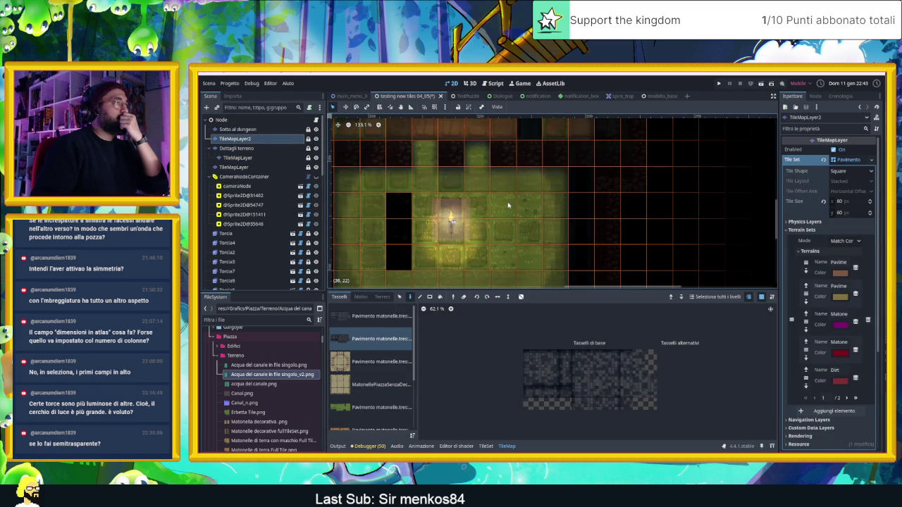
mouse_move(503, 205)
mouse_down()
mouse_move(518, 255)
mouse_move(524, 210)
mouse_up()
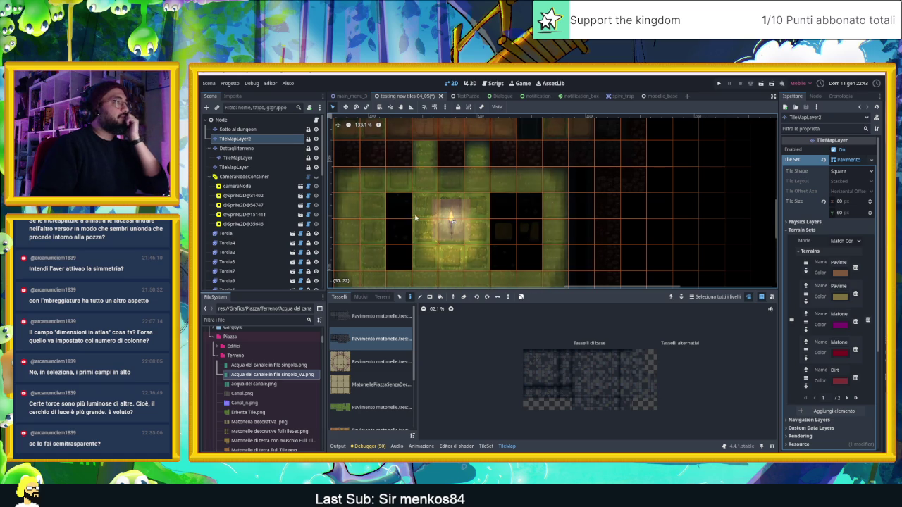
click(252, 149)
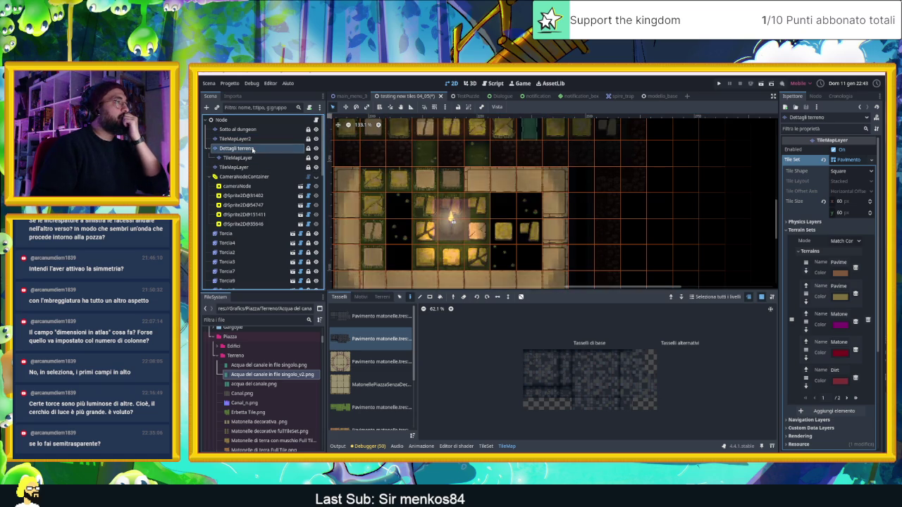
click(253, 167)
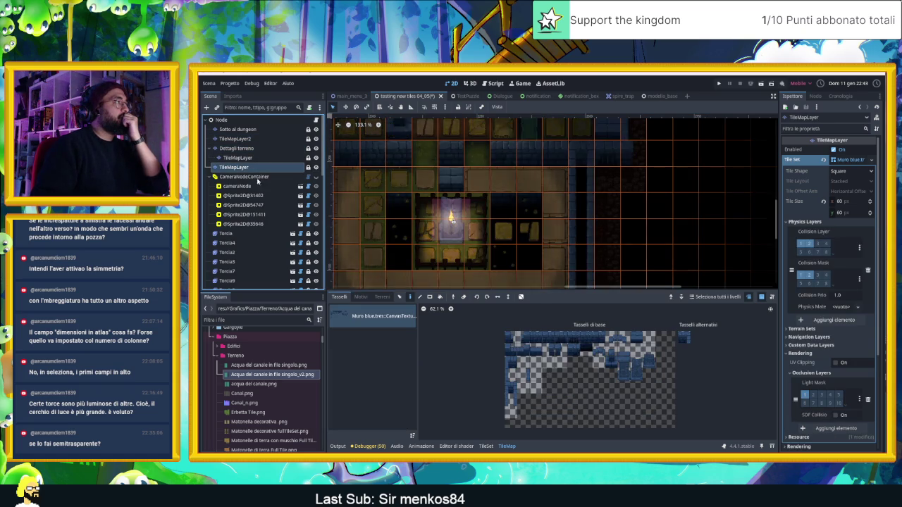
click(250, 157)
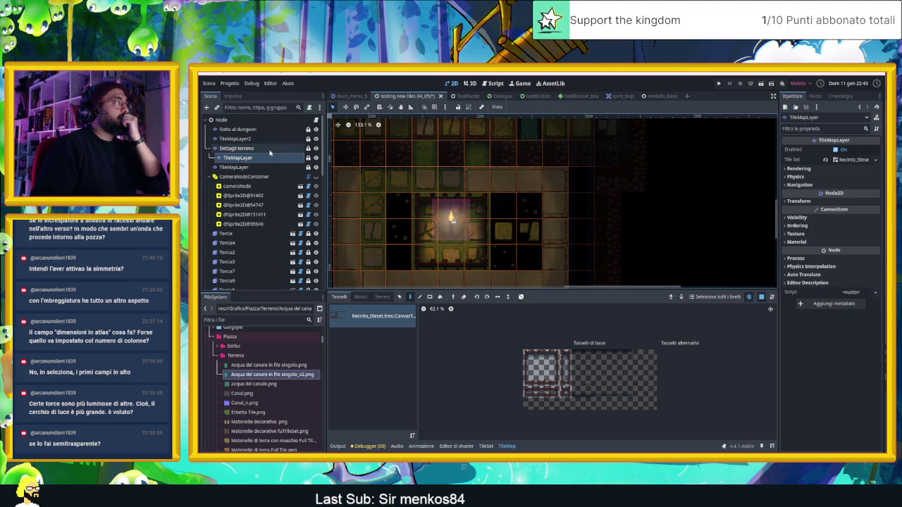
Remove the Dettagli terreno detail tile that overlaps the right pit.
click(272, 149)
right_click(507, 229)
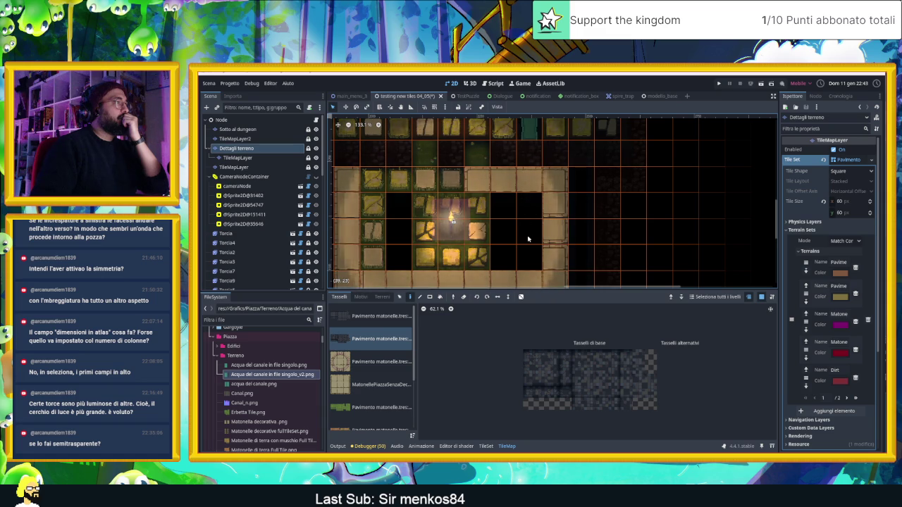
click(252, 139)
On Sotto al dungeon, paint dark column tiles from the test tiles scene collection down the pits.
click(240, 130)
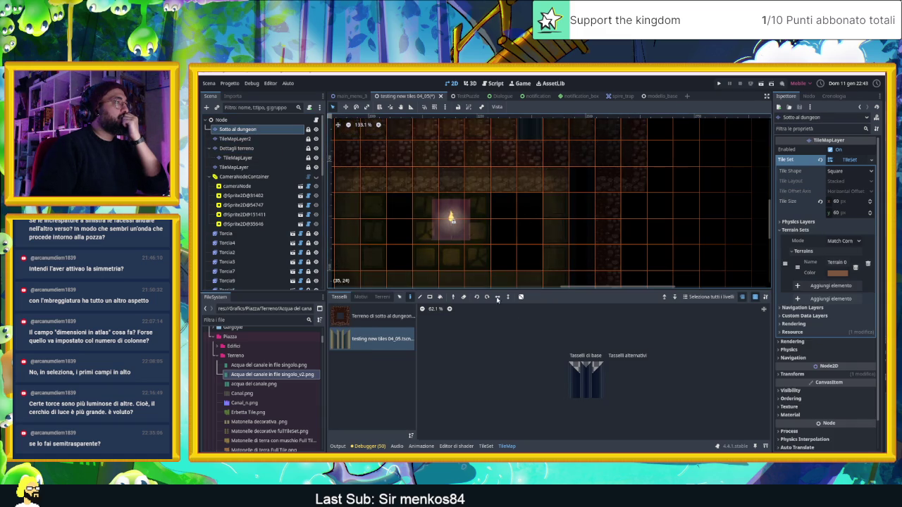
click(396, 340)
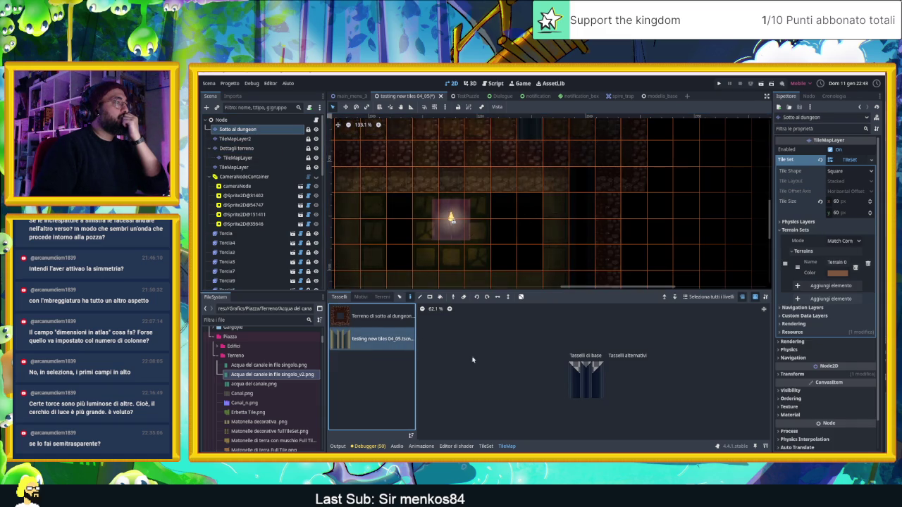
click(586, 368)
click(392, 208)
click(584, 381)
click(403, 240)
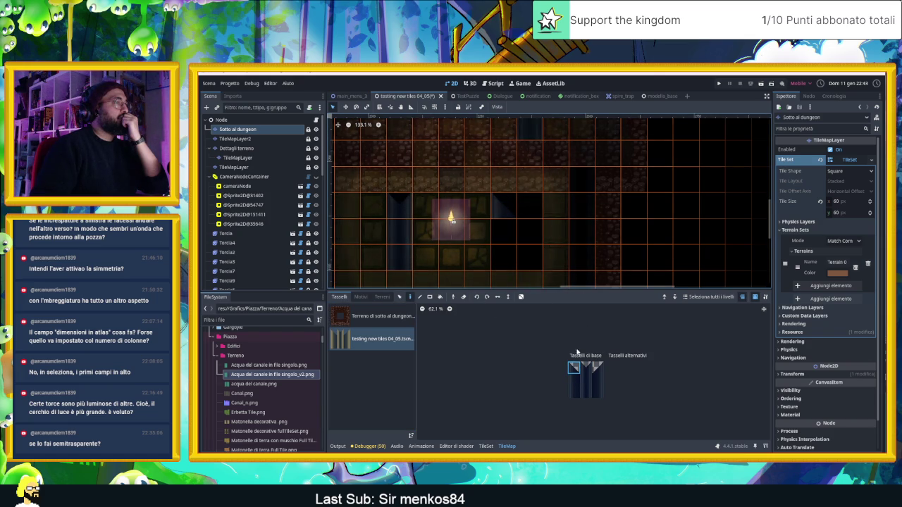
click(602, 371)
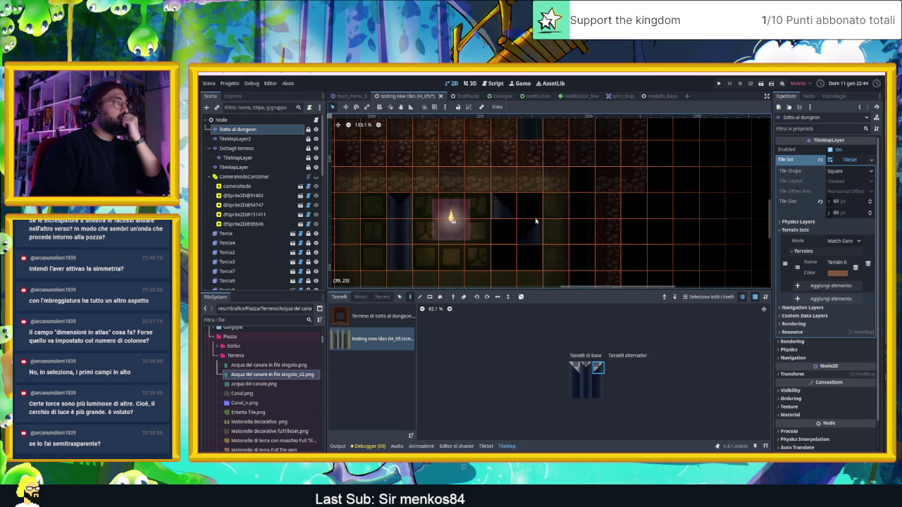
click(574, 380)
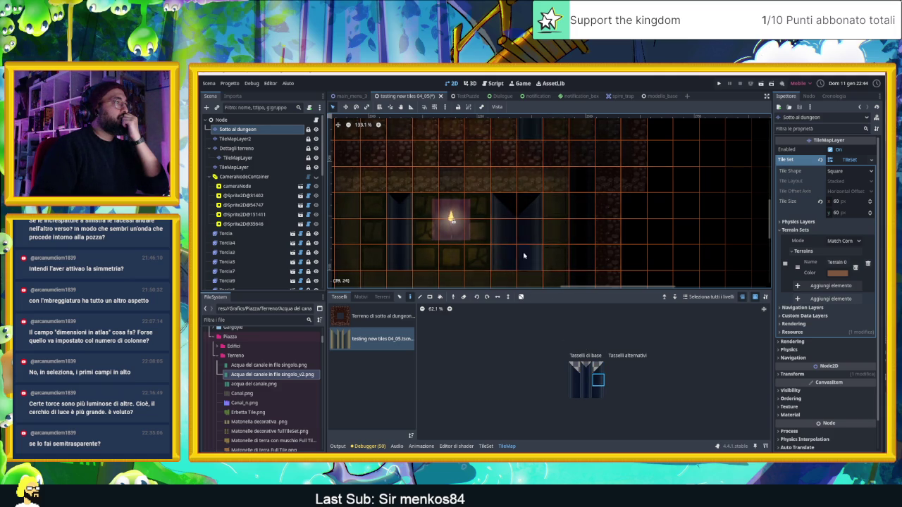
click(243, 139)
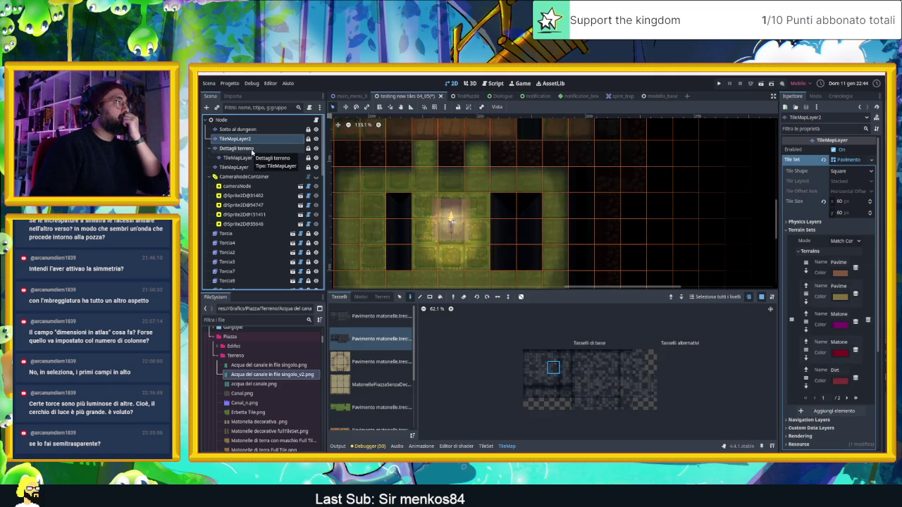
On Dettagli terreno, paint Acqua del canale water tiles into the left pit.
scroll(518, 226, down, 5)
scroll(522, 238, down, 1)
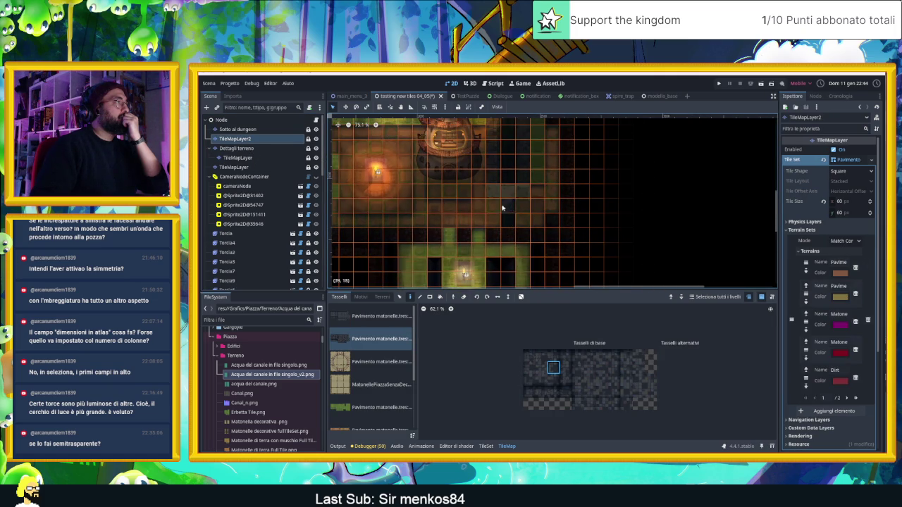
click(240, 149)
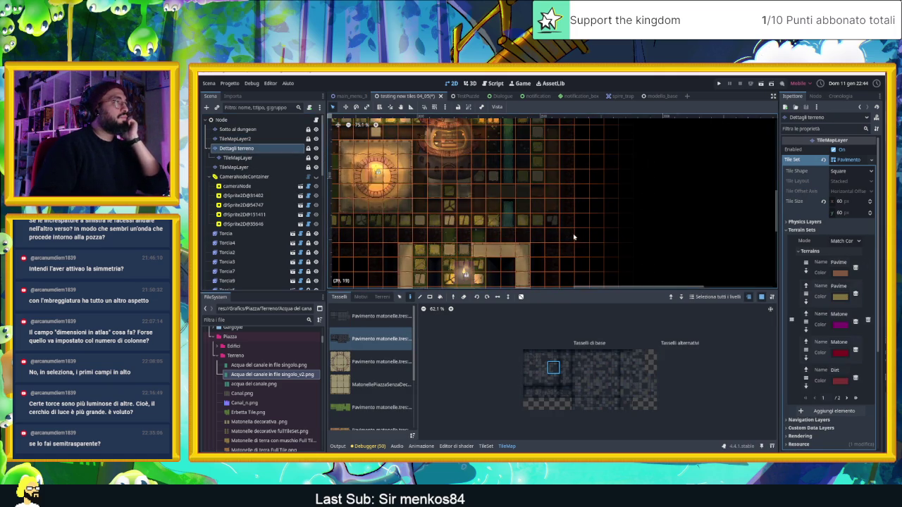
scroll(465, 223, up, 3)
scroll(465, 222, up, 1)
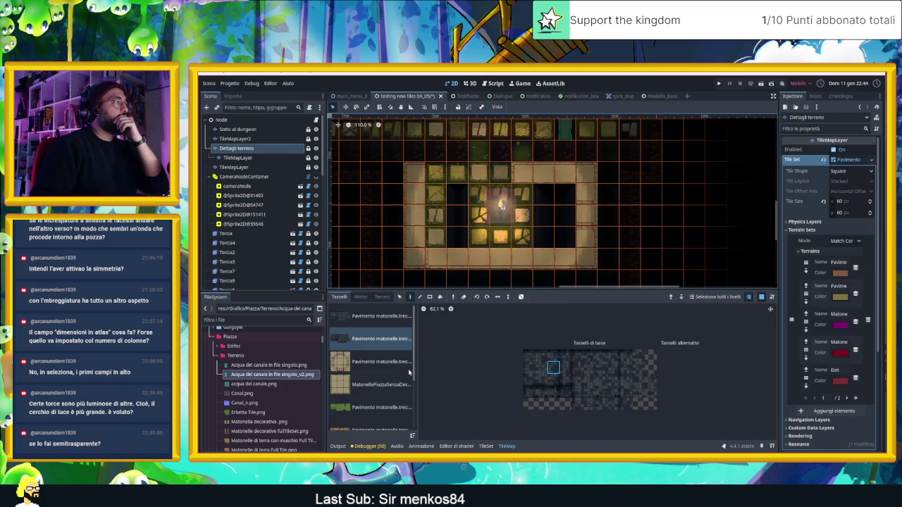
scroll(372, 373, down, 3)
click(372, 417)
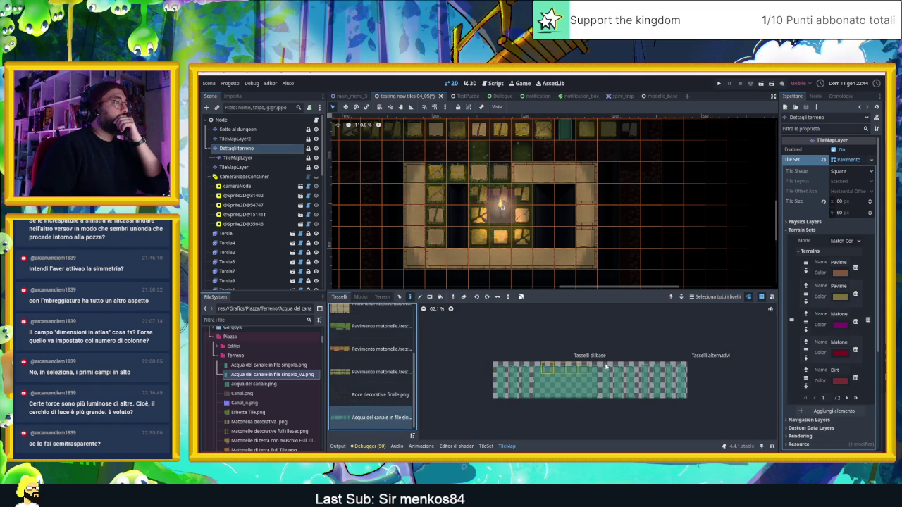
click(644, 370)
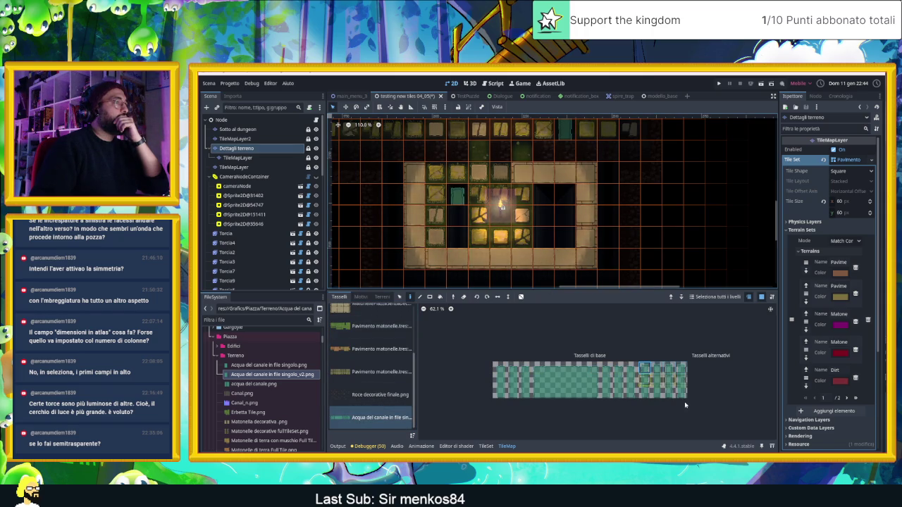
click(460, 223)
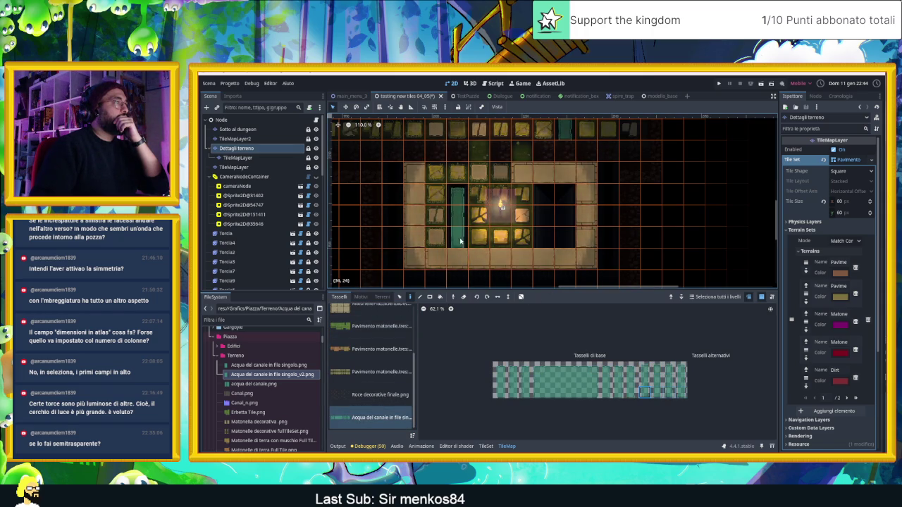
Fill the right pit with canal water tiles, widening it into a larger pool.
click(503, 370)
click(547, 198)
click(505, 382)
click(548, 213)
click(543, 239)
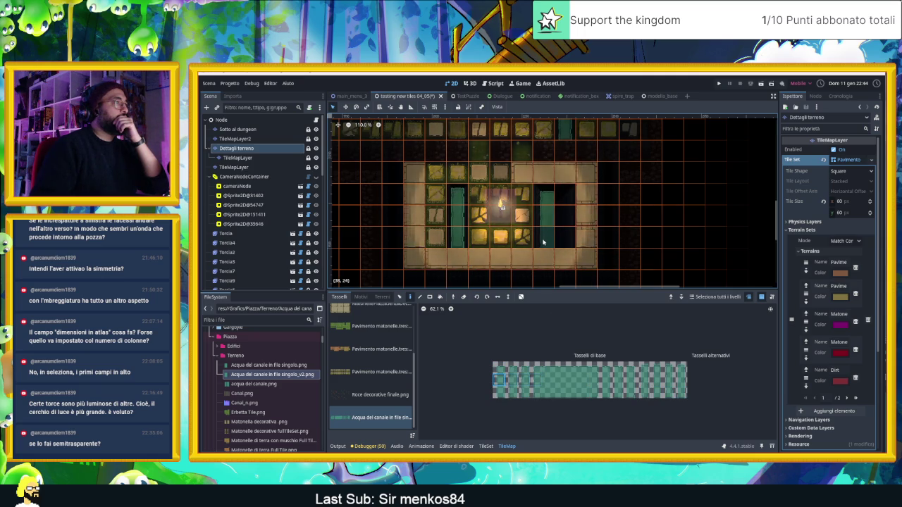
click(499, 392)
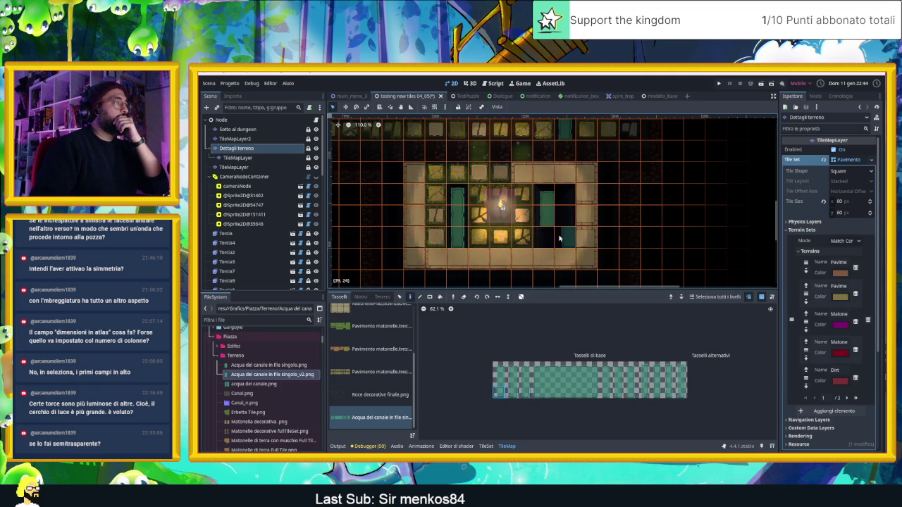
mouse_move(595, 368)
mouse_down()
mouse_move(595, 385)
mouse_move(634, 393)
mouse_up()
click(556, 211)
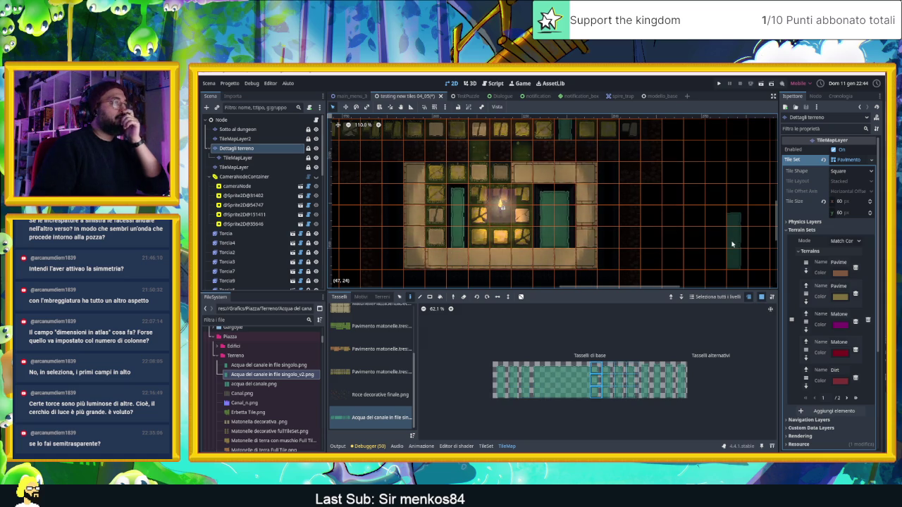
click(223, 120)
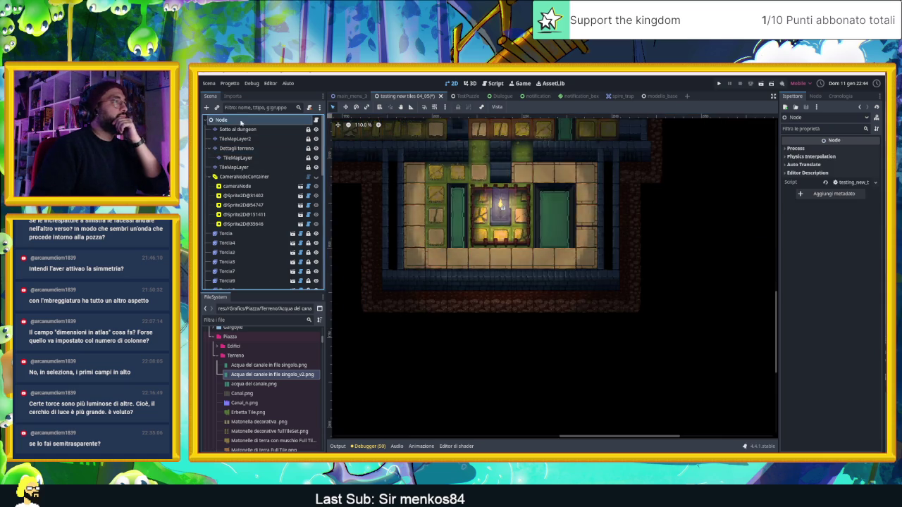
Save and run the scene, sliding the slime left past the water-filled pits.
drag(574, 273, 636, 325)
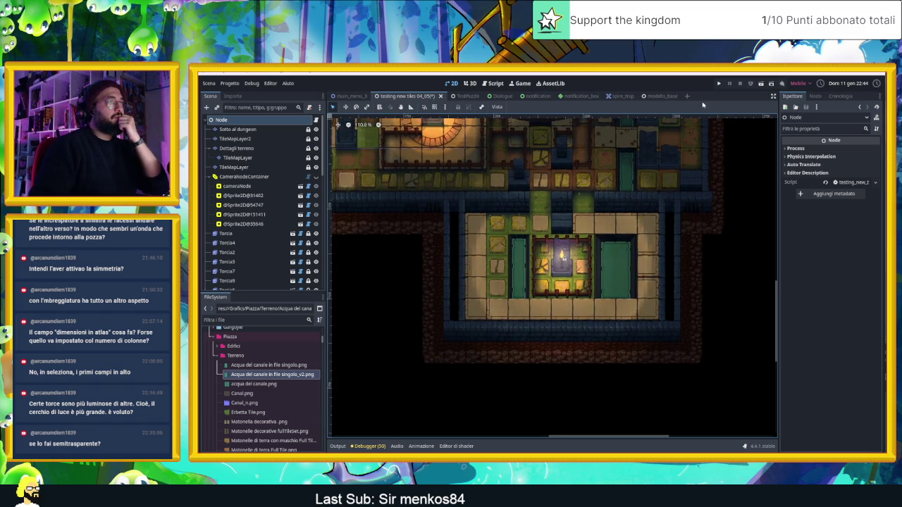
click(761, 83)
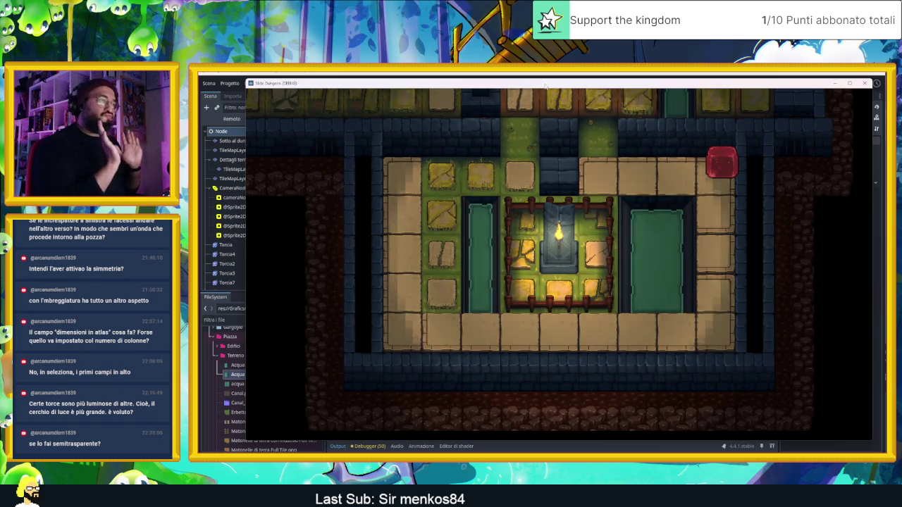
key(Left)
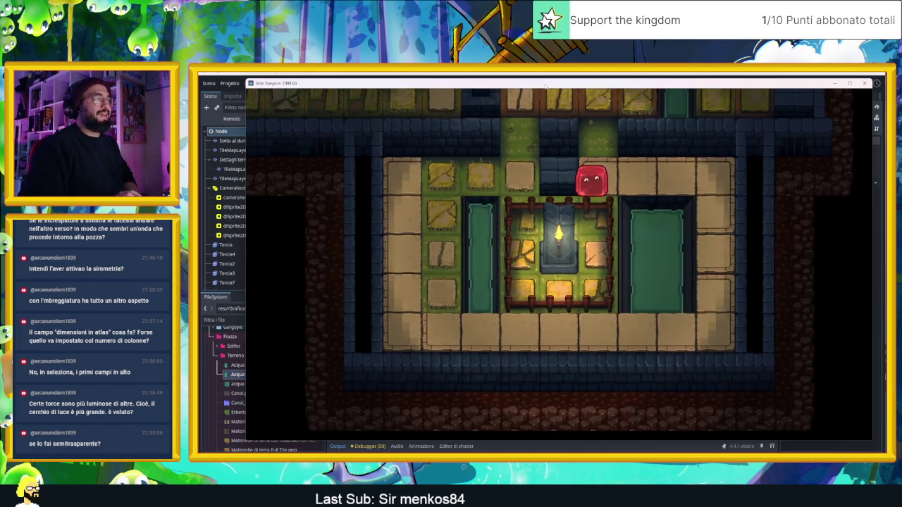
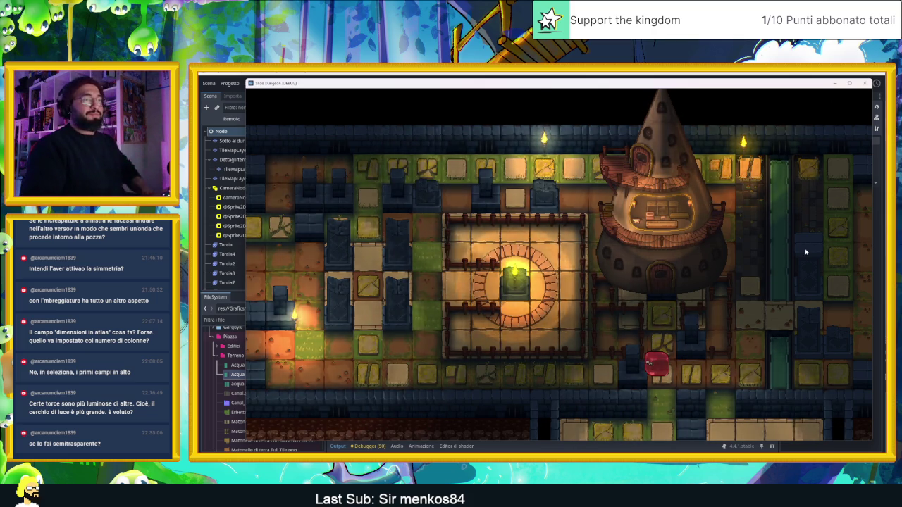
Close the game, filter files by 'piston', and drag piston.tscn into the upper corridor.
click(864, 84)
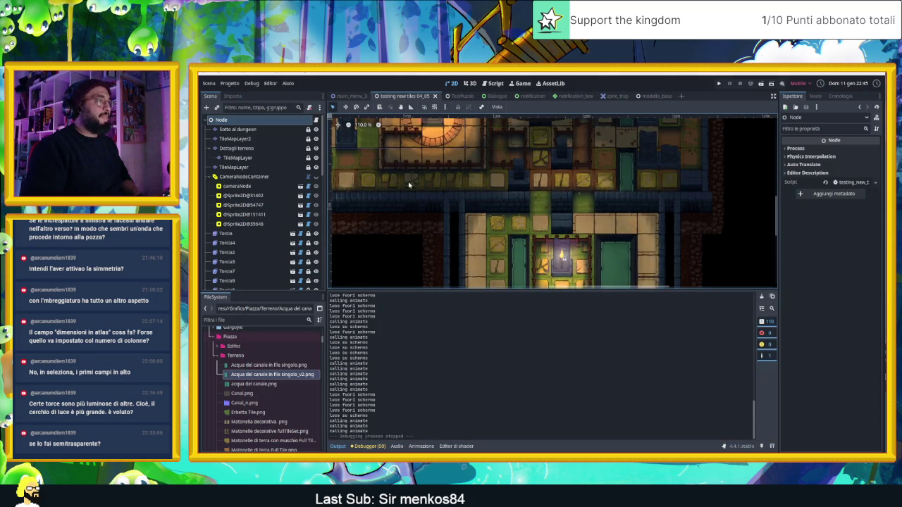
click(239, 122)
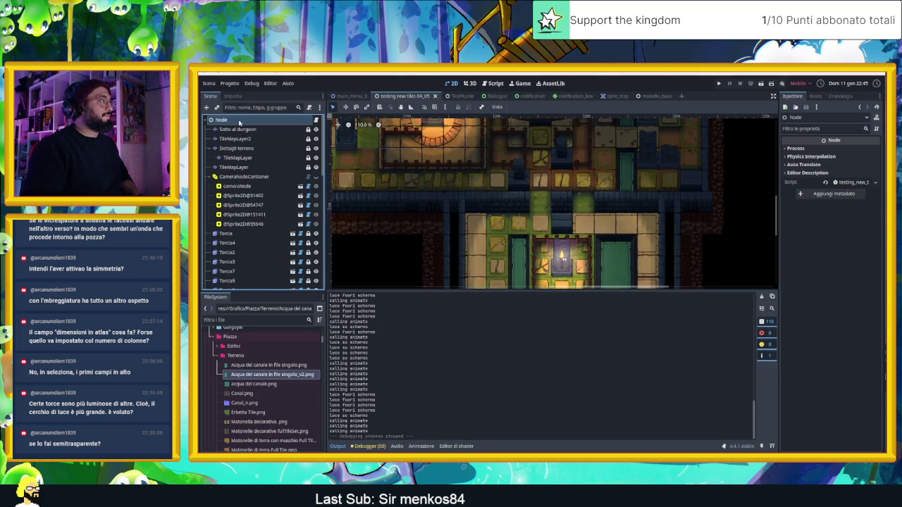
click(246, 320)
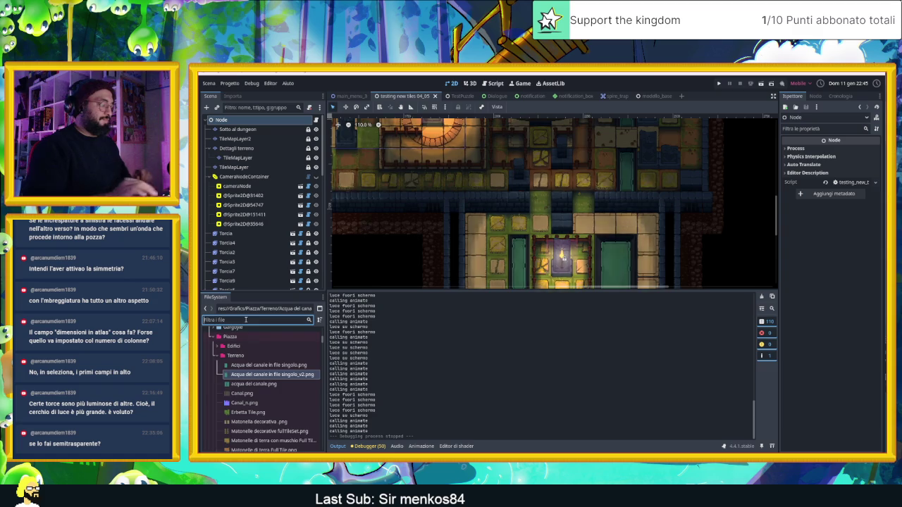
text(pistone)
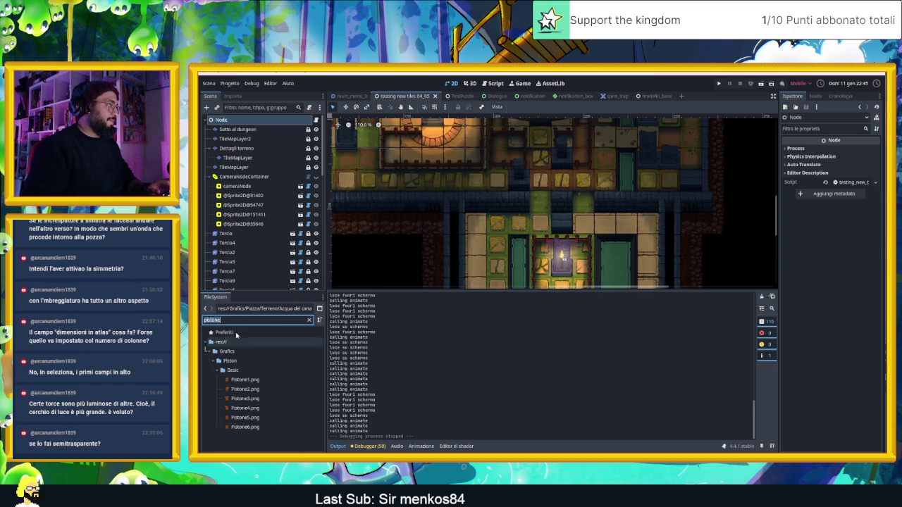
click(228, 319)
key(BackSpace)
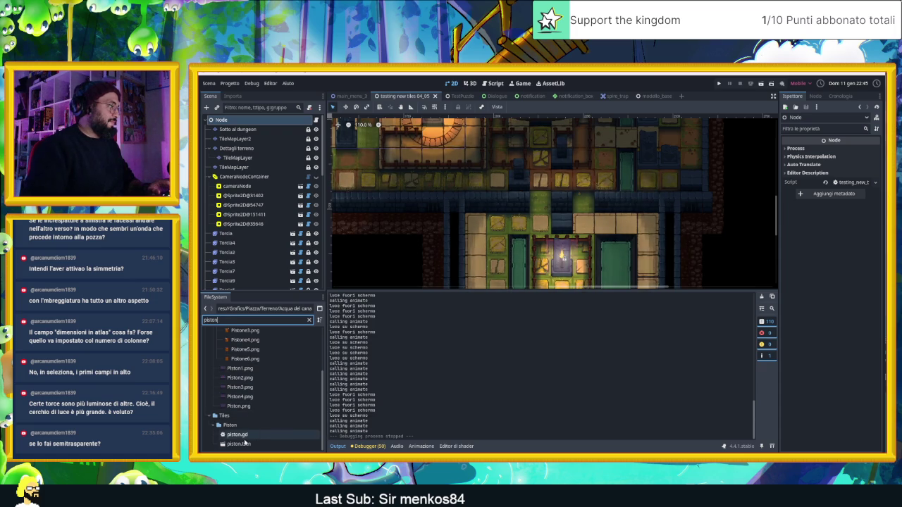
click(244, 445)
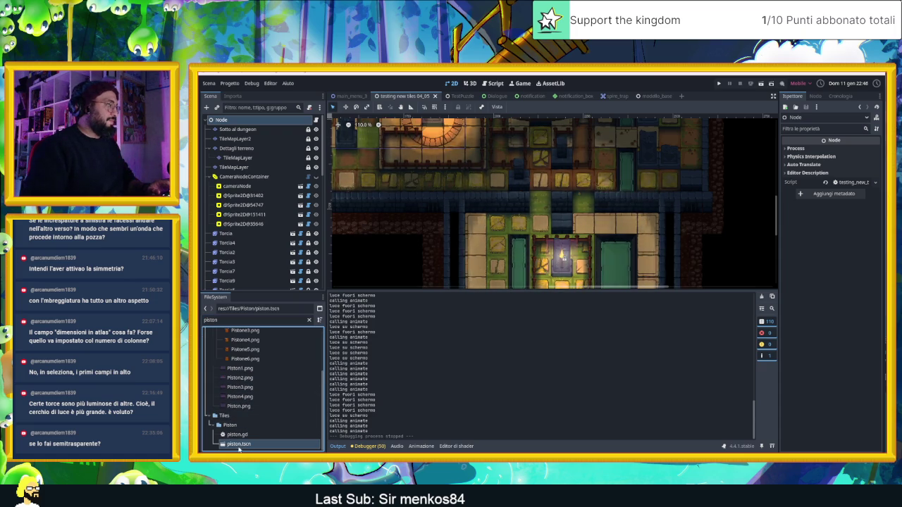
mouse_move(242, 444)
mouse_down()
mouse_move(479, 238)
mouse_move(562, 248)
mouse_move(605, 220)
mouse_move(627, 181)
mouse_up()
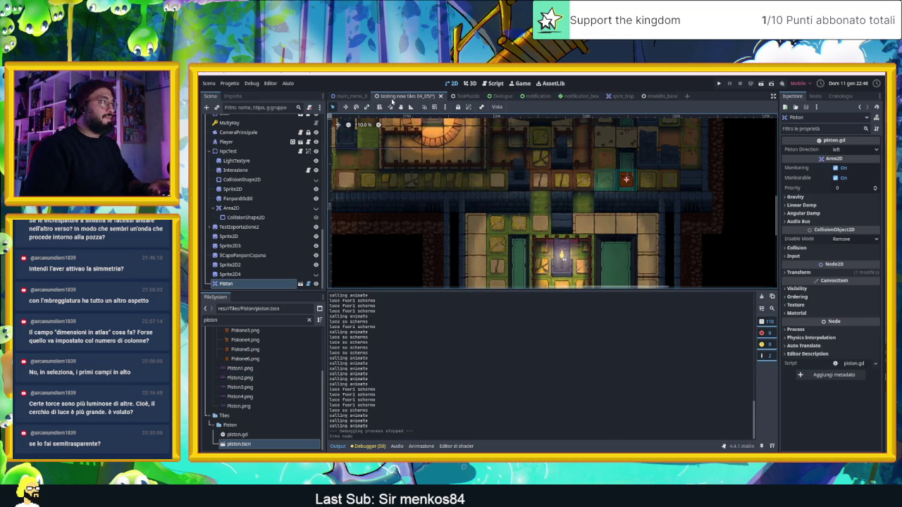
Turn on the grid and nudge the Piston about 2 px lower in the corridor.
key(g)
drag(626, 180, 628, 178)
scroll(626, 180, up, 5)
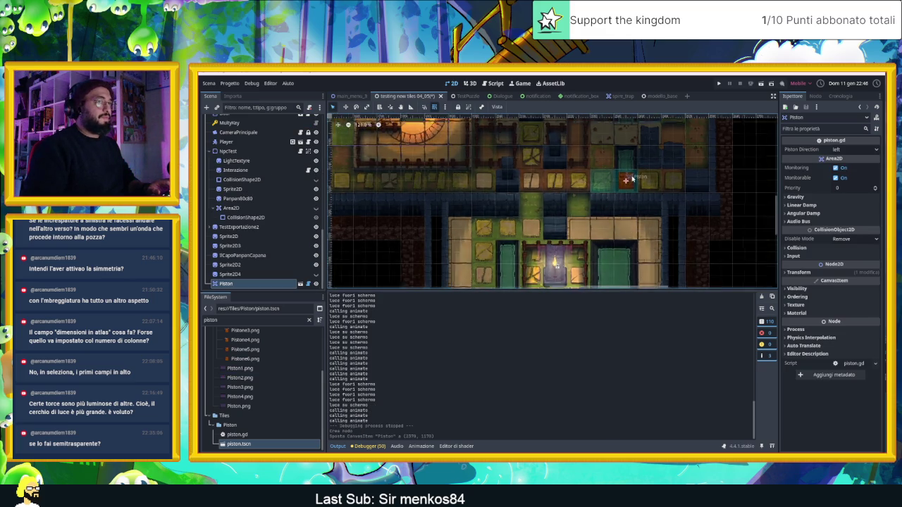
scroll(627, 180, down, 5)
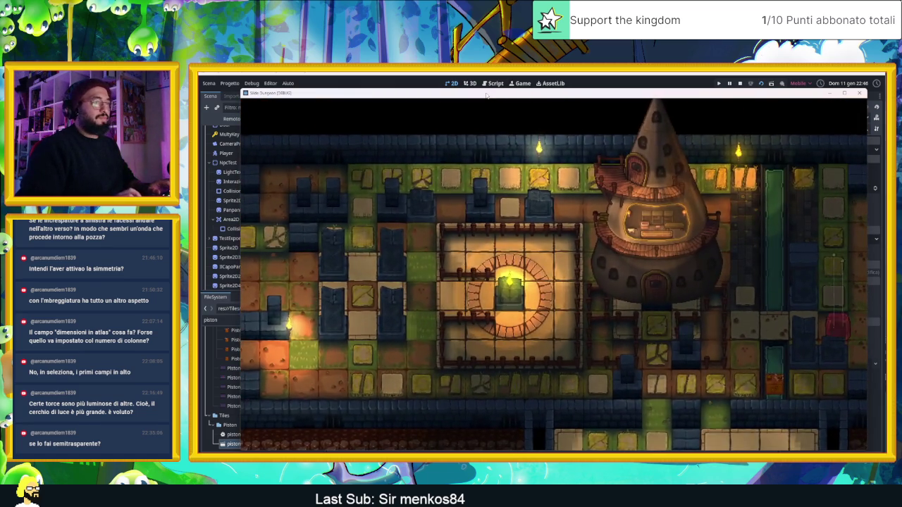
Slide the player left, down, up and left through the rooms, then close the game.
key(Left)
key(Down)
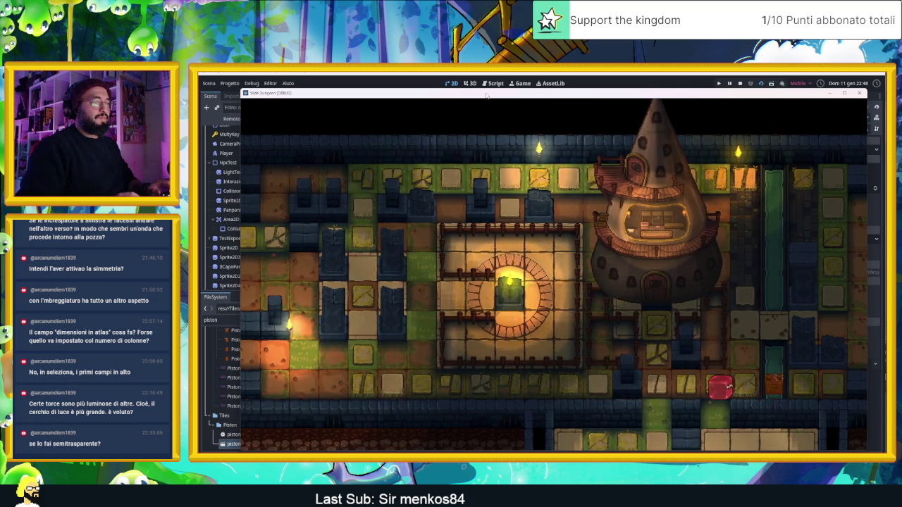
key(Up)
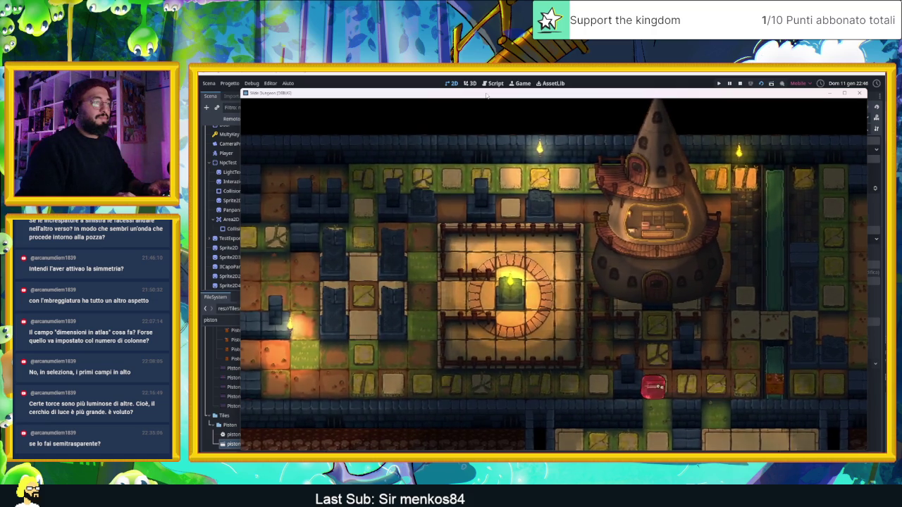
key(Down)
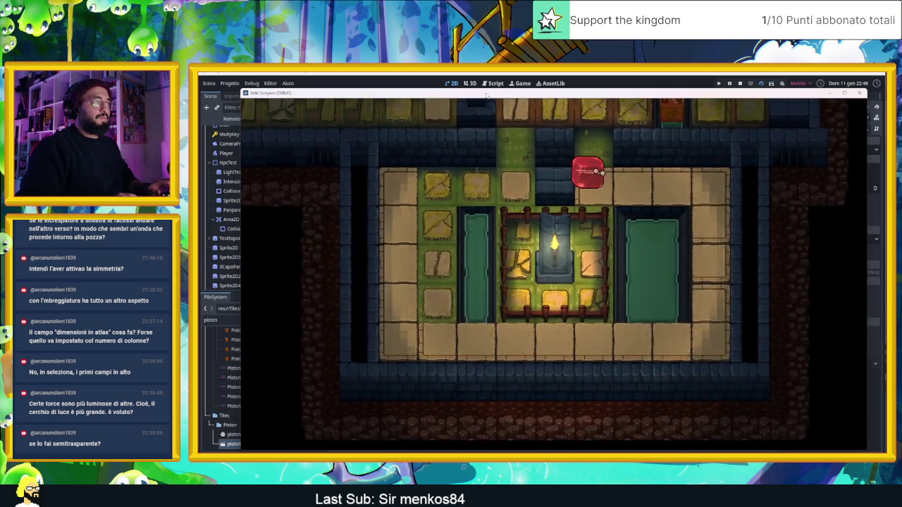
key(Up)
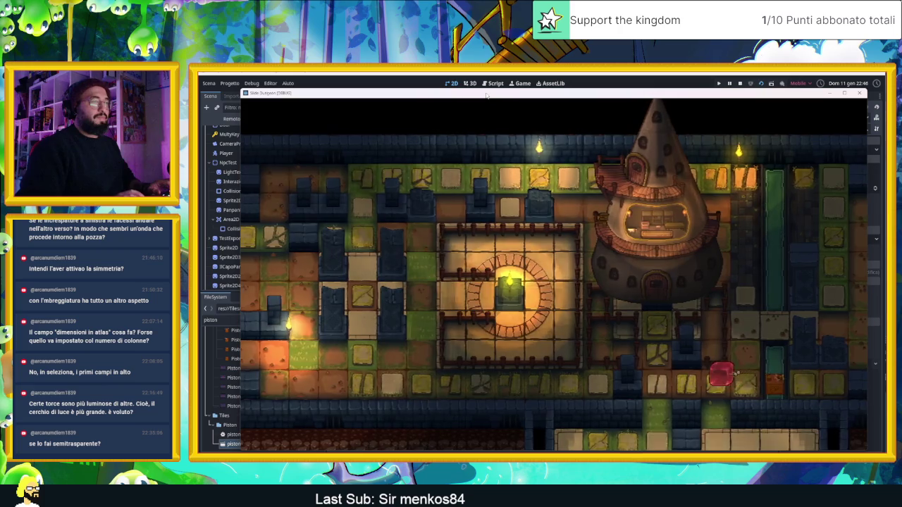
key(Left)
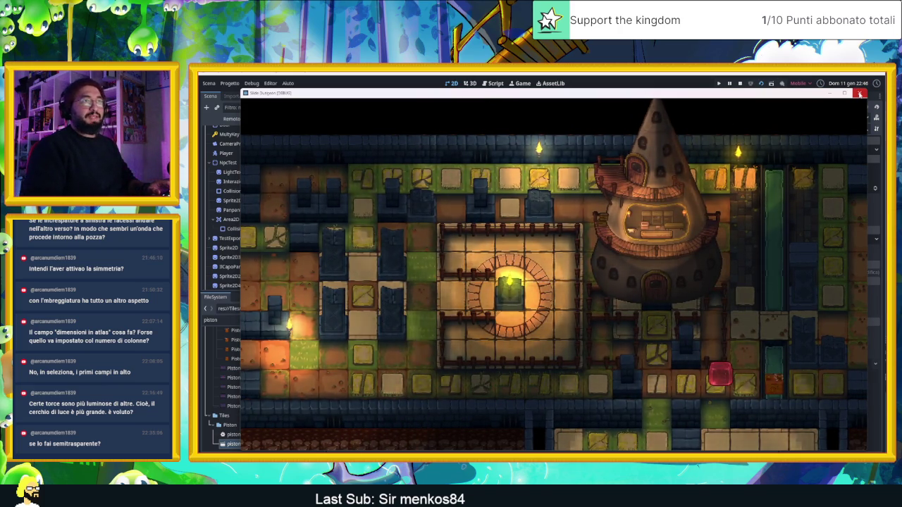
click(860, 92)
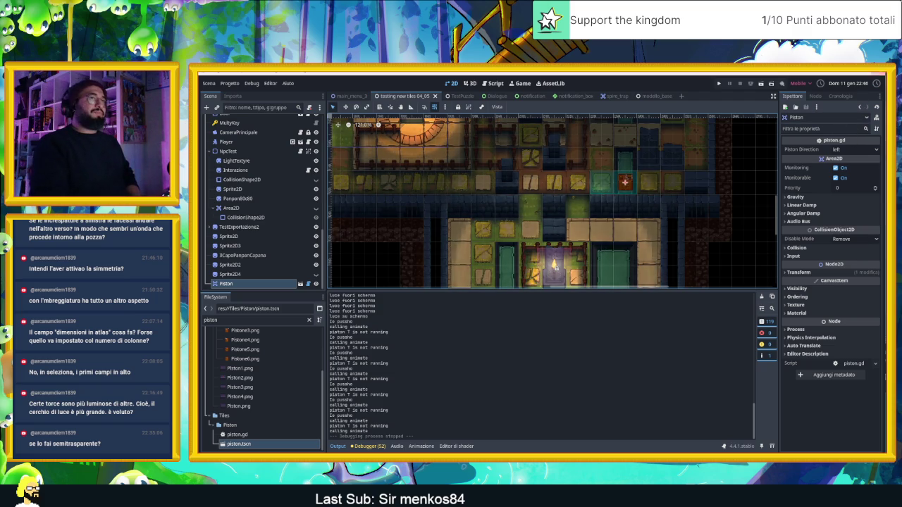
Zoom out, pan the level, and move the Piston 60 px right along the corridor.
scroll(543, 220, down, 4)
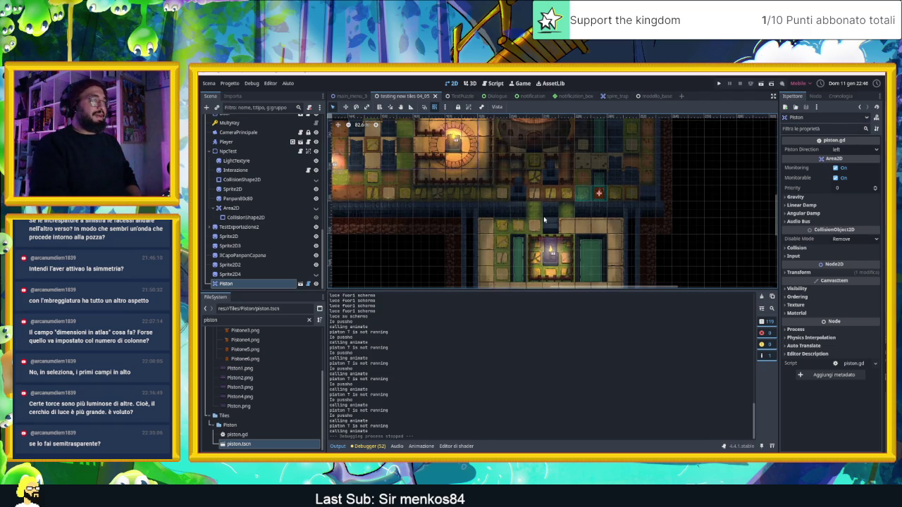
drag(571, 188, 605, 242)
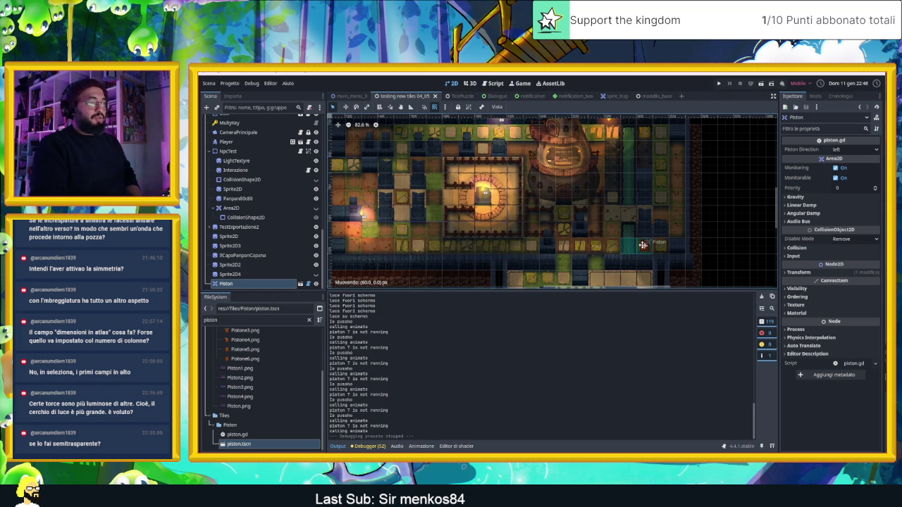
drag(642, 244, 644, 246)
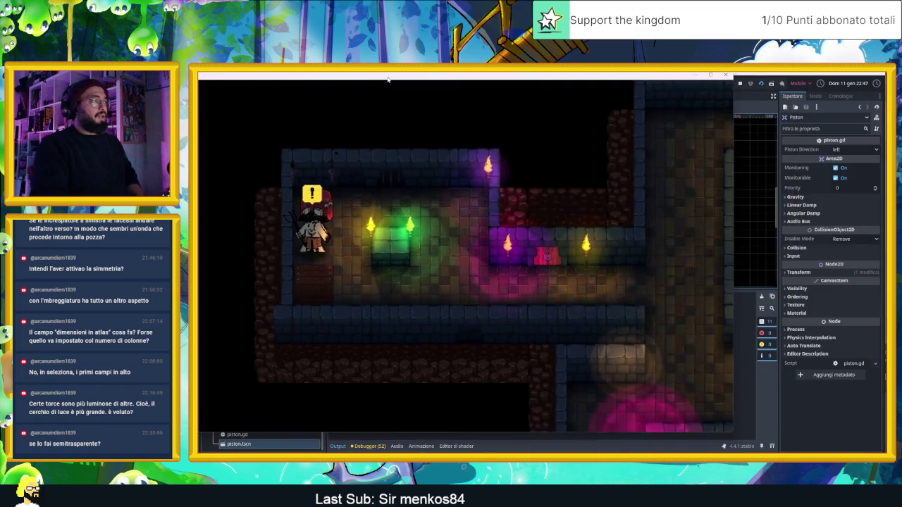
Move the game window aside to watch the editor, then close the game when done.
drag(387, 79, 504, 89)
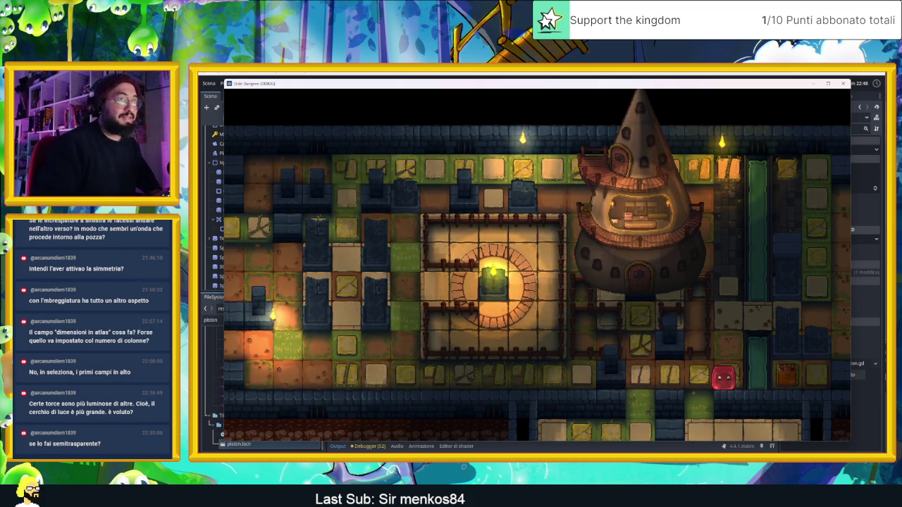
click(842, 83)
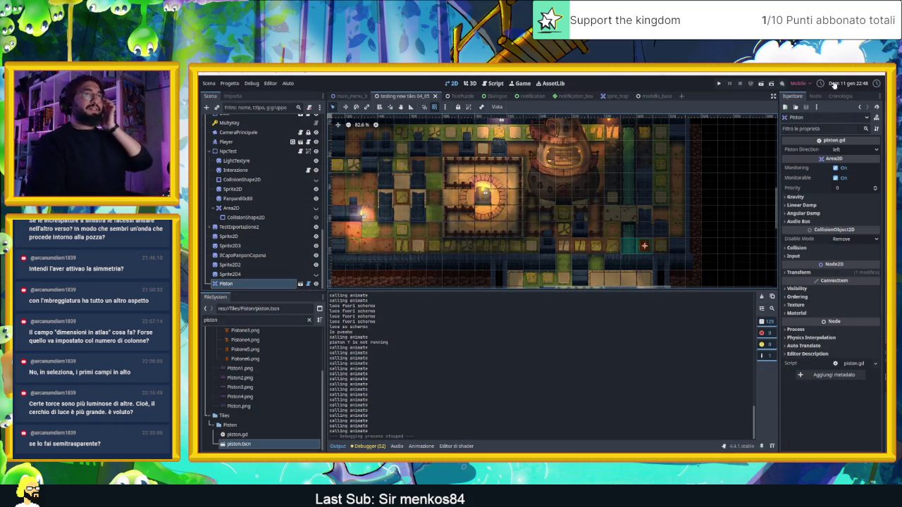
Return to Godot from the desktop, survey the lower room, and select the 'Sotto al dungeon' layer.
key(super+d)
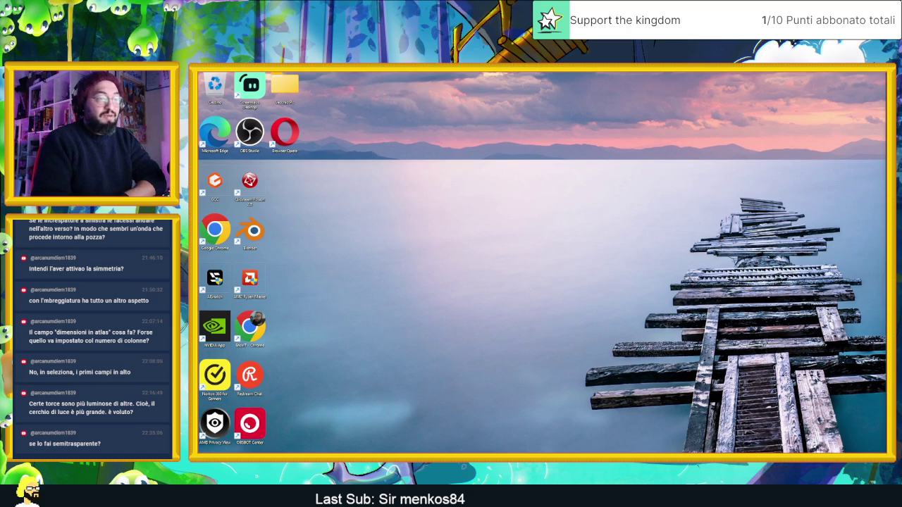
key(alt+Tab)
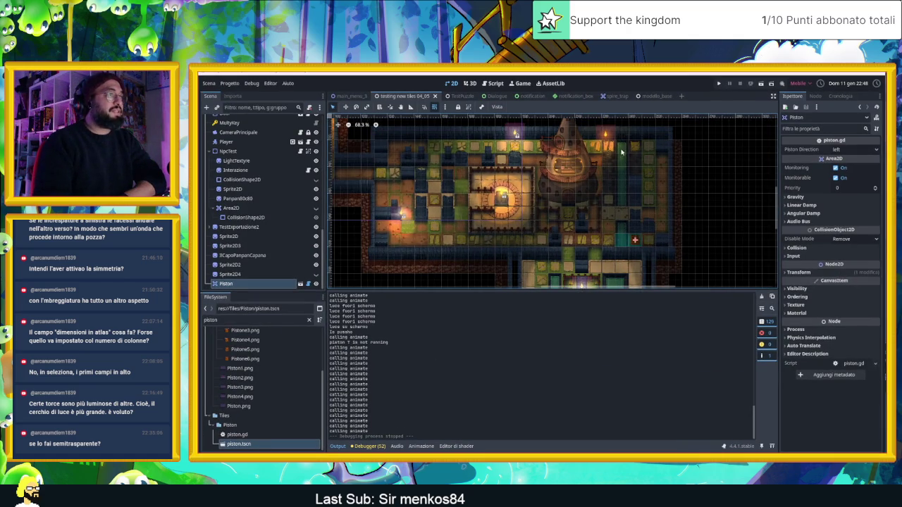
scroll(623, 212, down, 4)
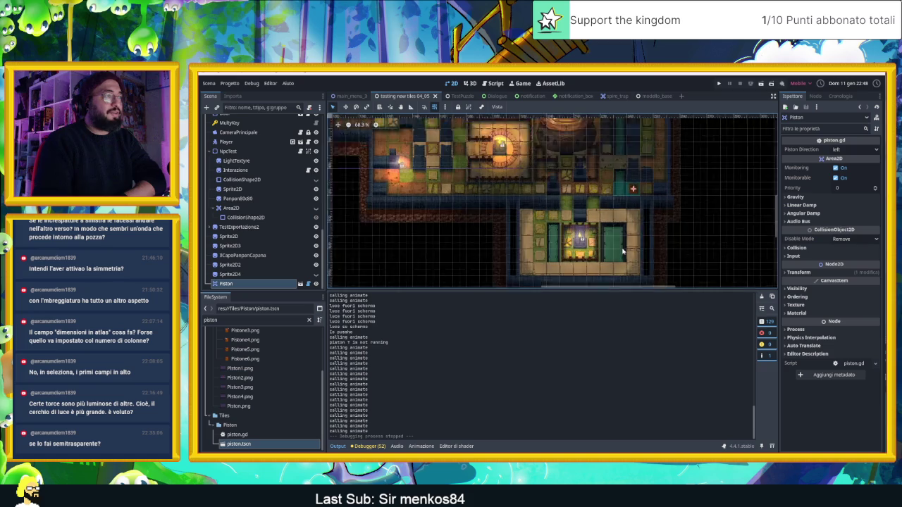
scroll(622, 252, up, 8)
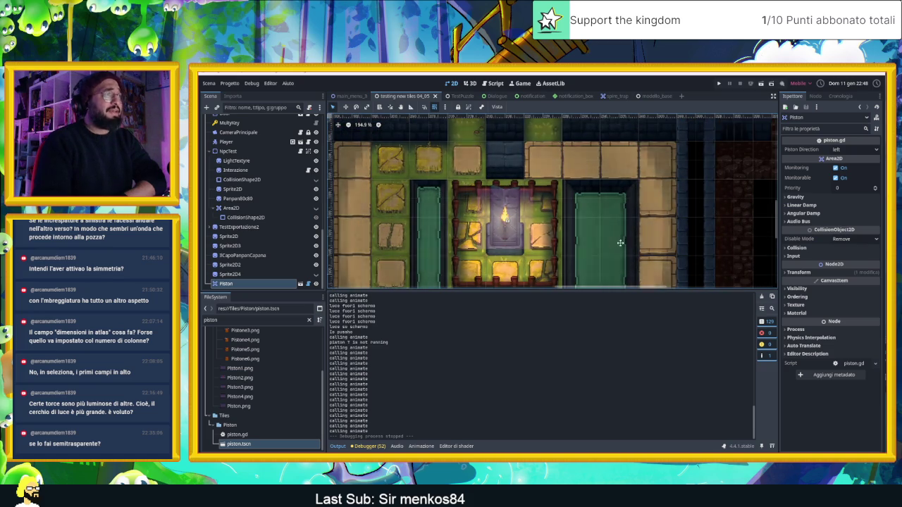
drag(620, 242, 604, 206)
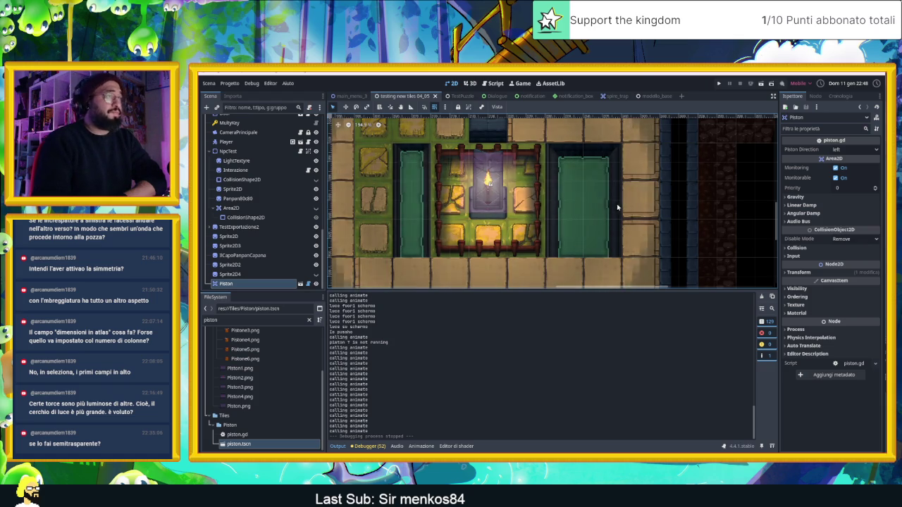
scroll(617, 207, down, 10)
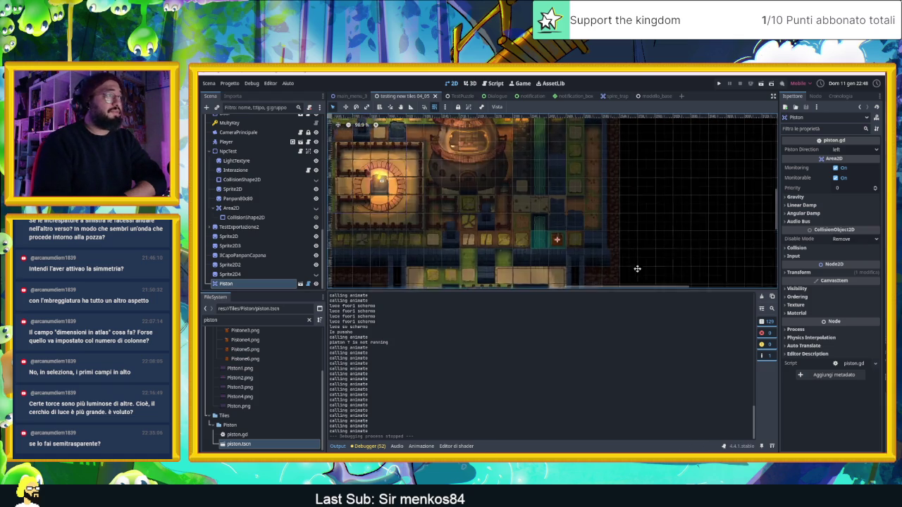
scroll(626, 191, right, 5)
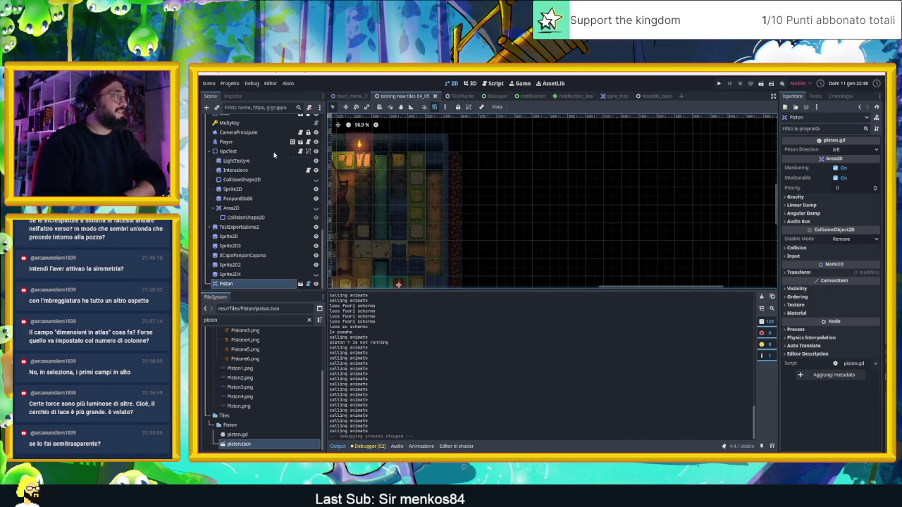
scroll(249, 142, up, 10)
scroll(244, 128, up, 4)
click(243, 139)
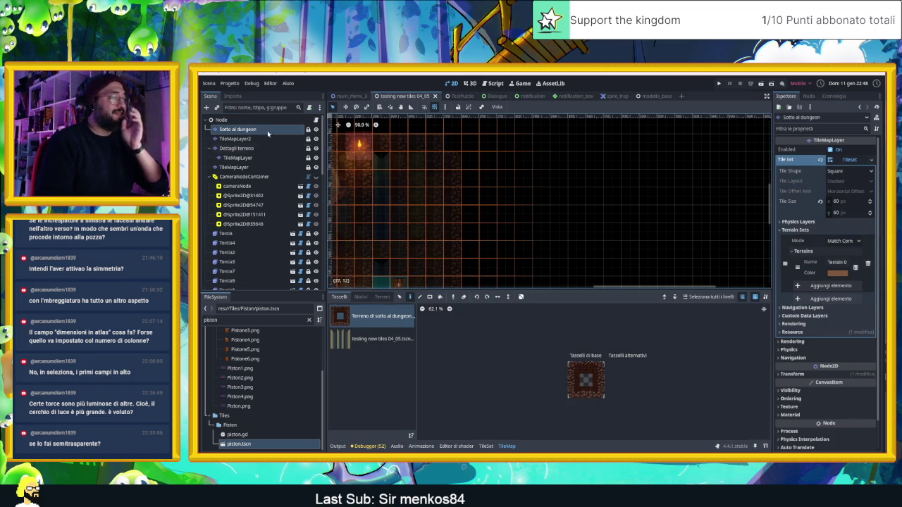
Select the Dettagli terreno layer, pick the 'Acqua del canale' source, and paint a first water tile.
click(248, 158)
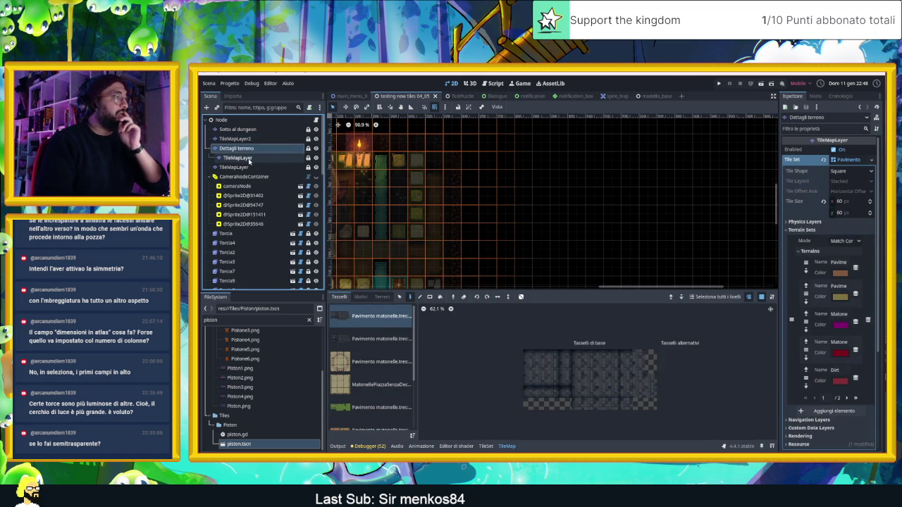
click(236, 147)
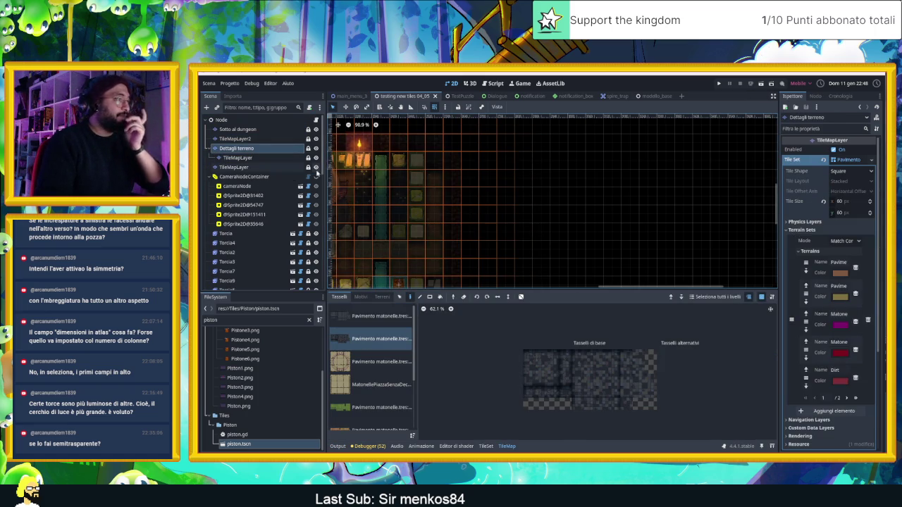
scroll(366, 407, down, 3)
click(369, 422)
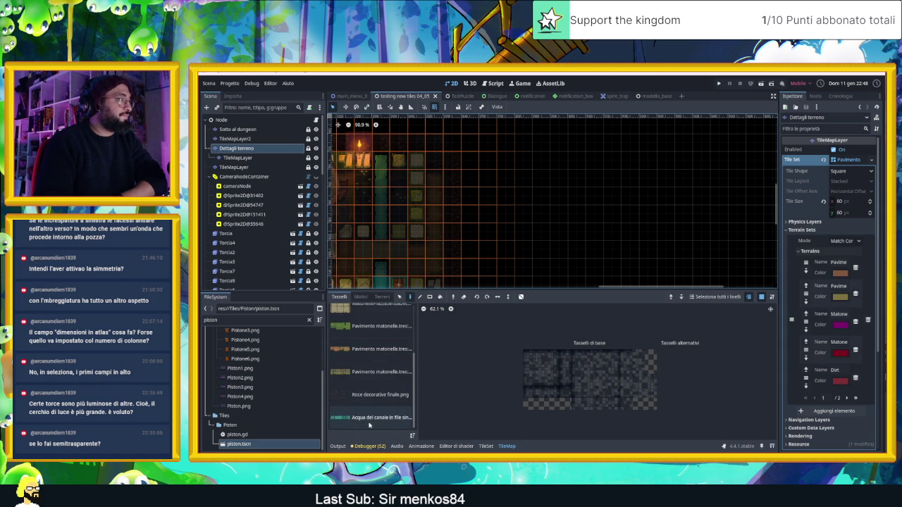
click(376, 419)
click(497, 369)
click(504, 166)
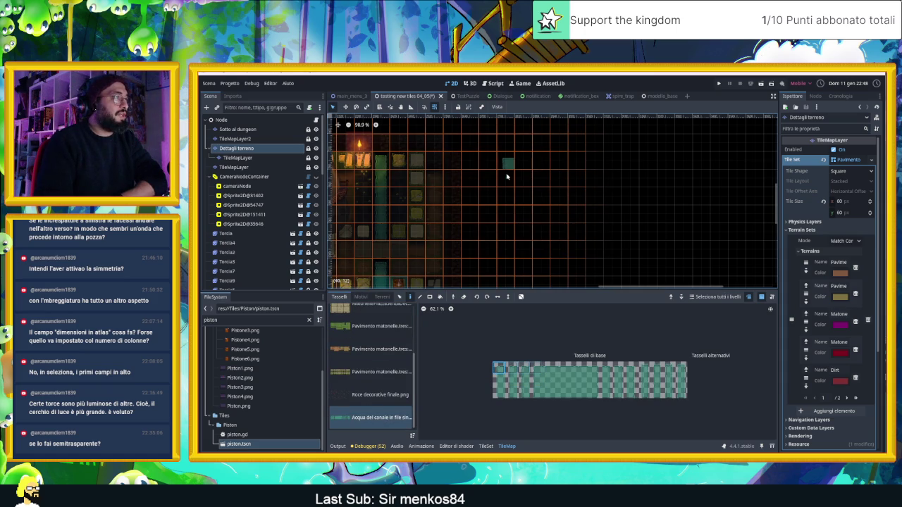
Try other water tiles, erase a misplaced one, and paint two more beside the first.
click(500, 379)
click(507, 172)
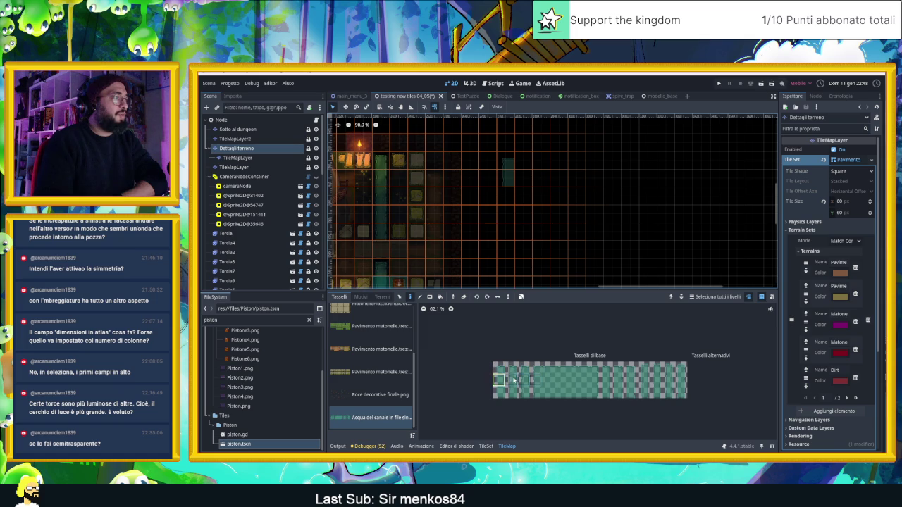
click(520, 195)
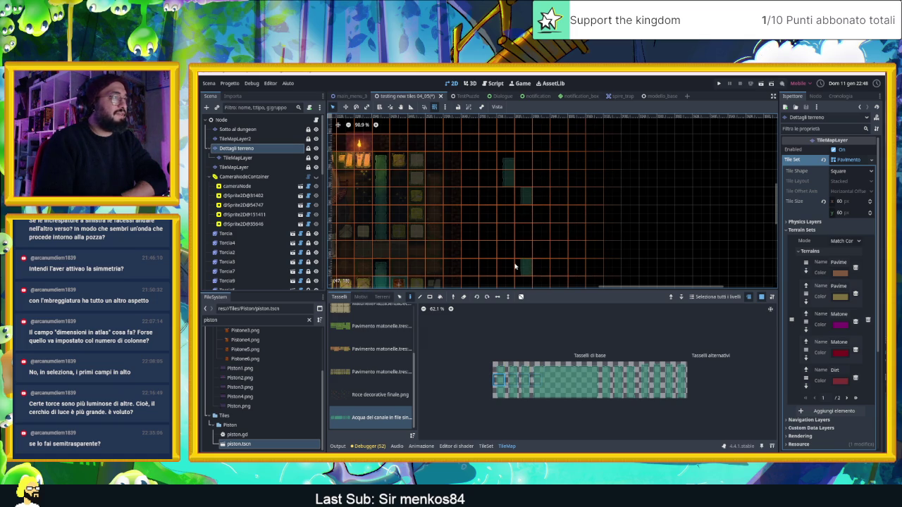
right_click(521, 194)
click(544, 383)
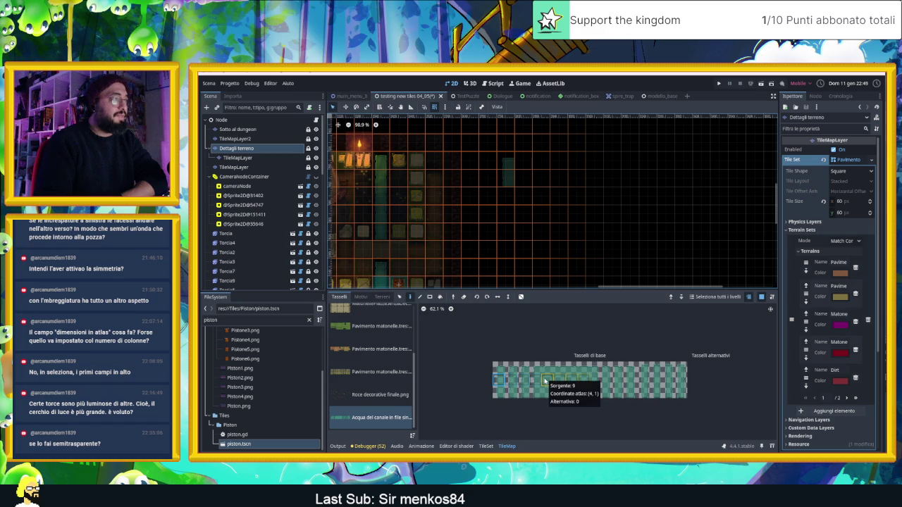
click(545, 381)
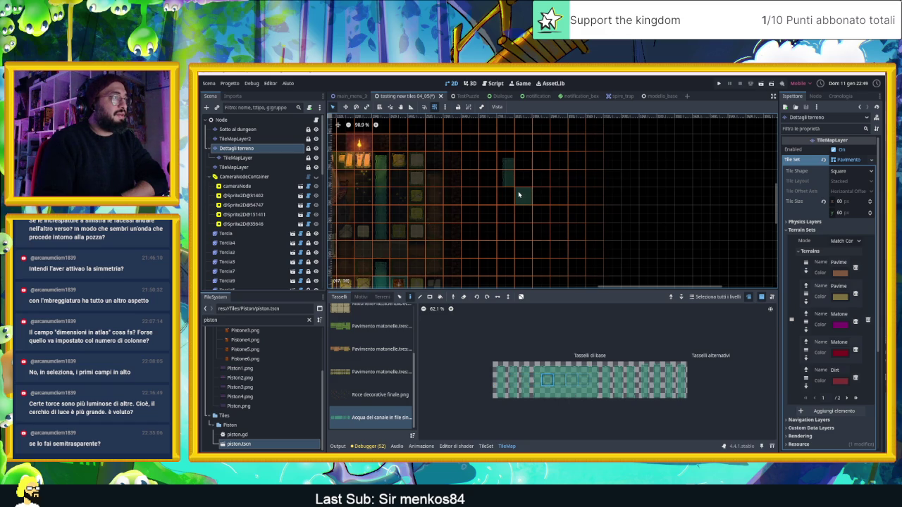
scroll(525, 201, up, 4)
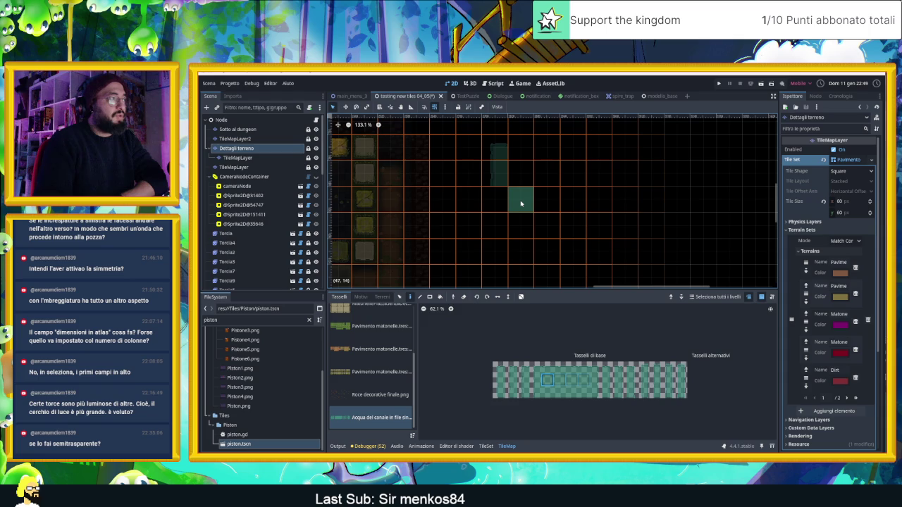
key(Escape)
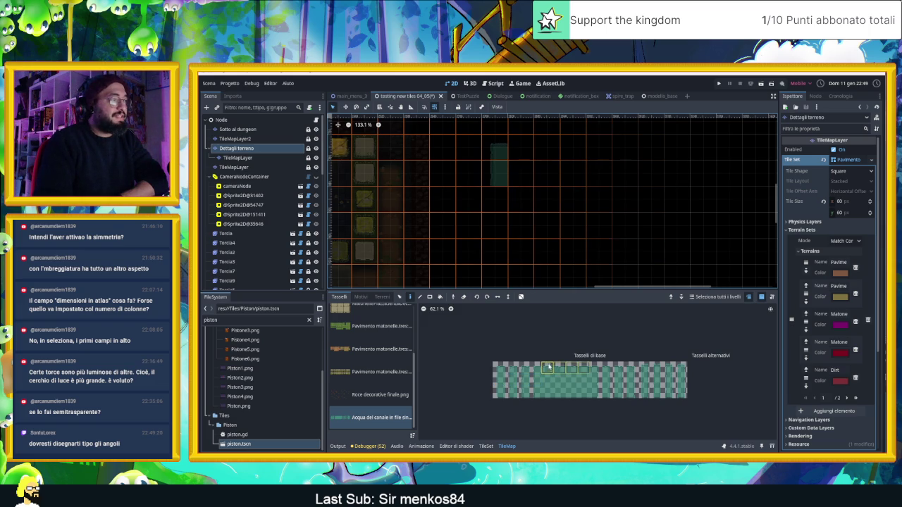
click(524, 151)
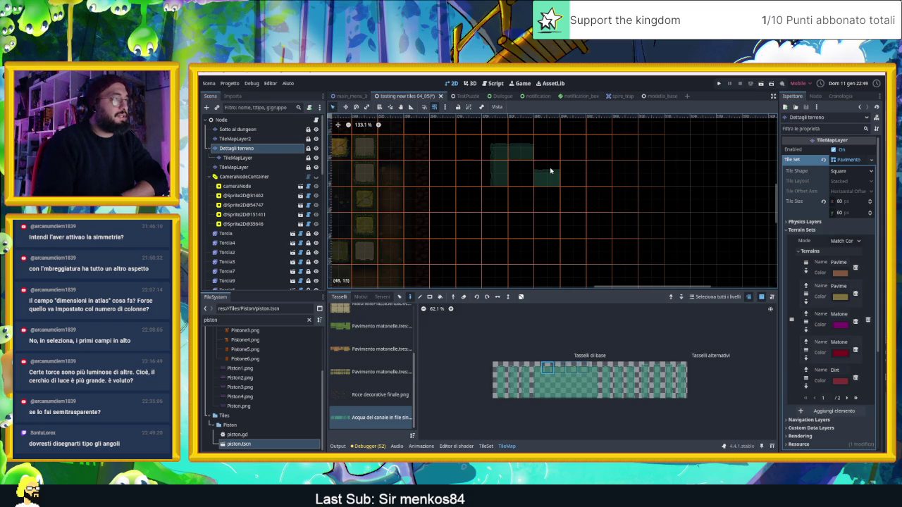
click(550, 170)
Choose a single second-row water tile and paint it next to the earlier ones.
drag(543, 381, 591, 381)
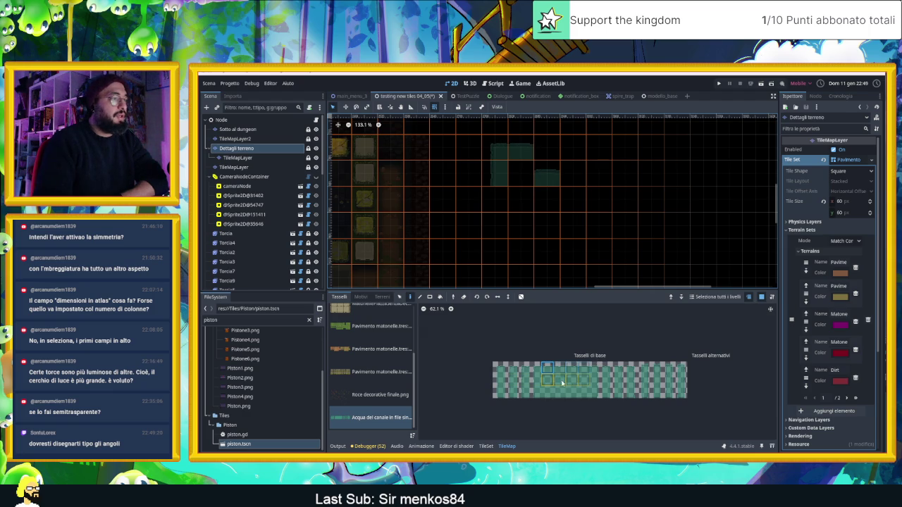
drag(496, 368, 539, 370)
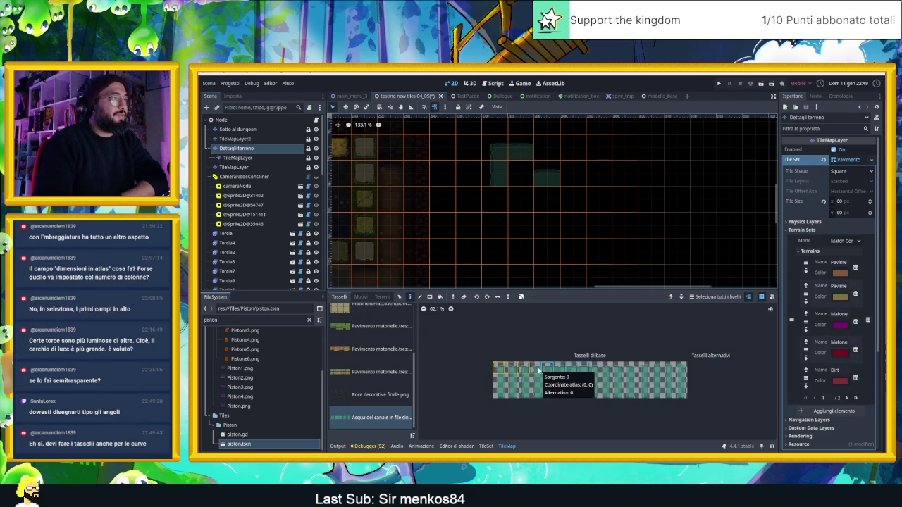
drag(539, 380, 577, 385)
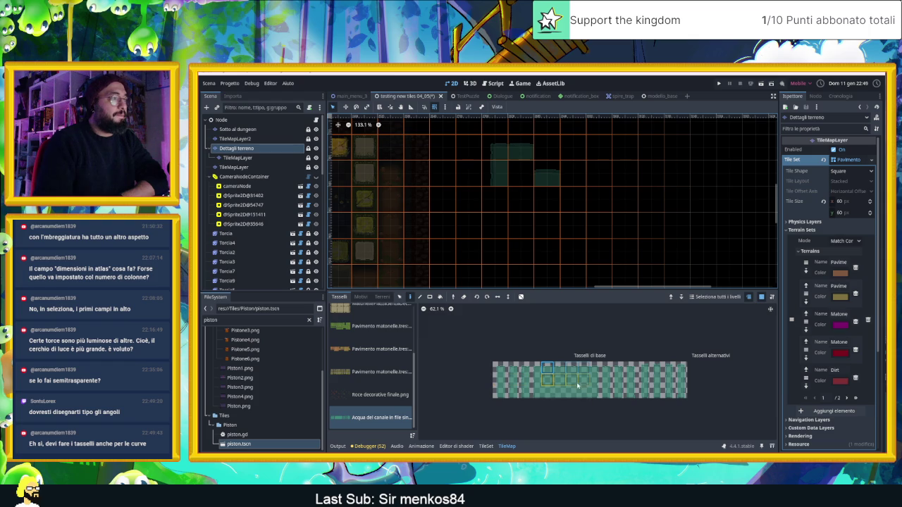
click(549, 381)
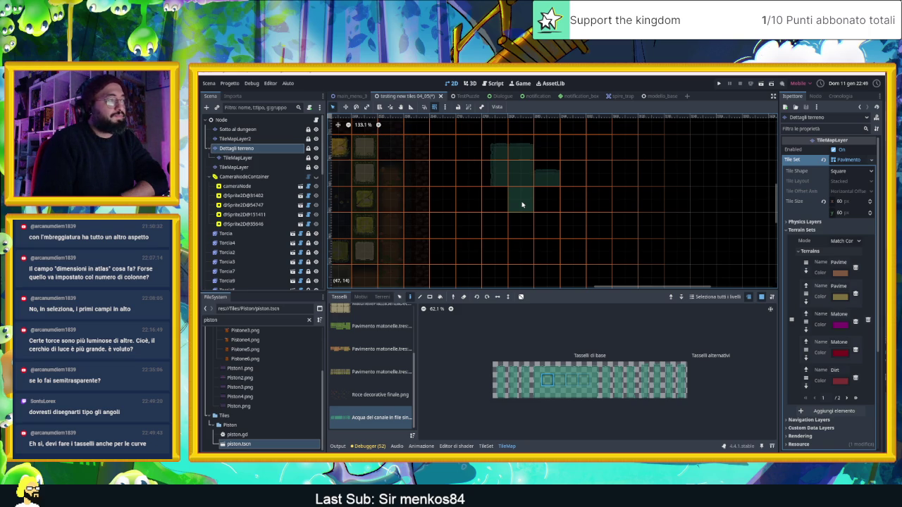
click(544, 201)
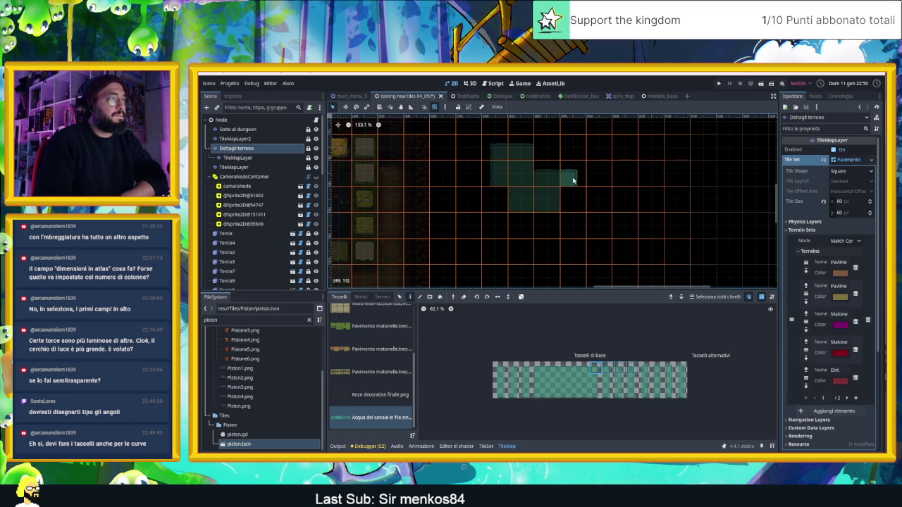
Paint lower-row water tiles below and beside the patch, extending a column upward and the canal bottom.
click(599, 380)
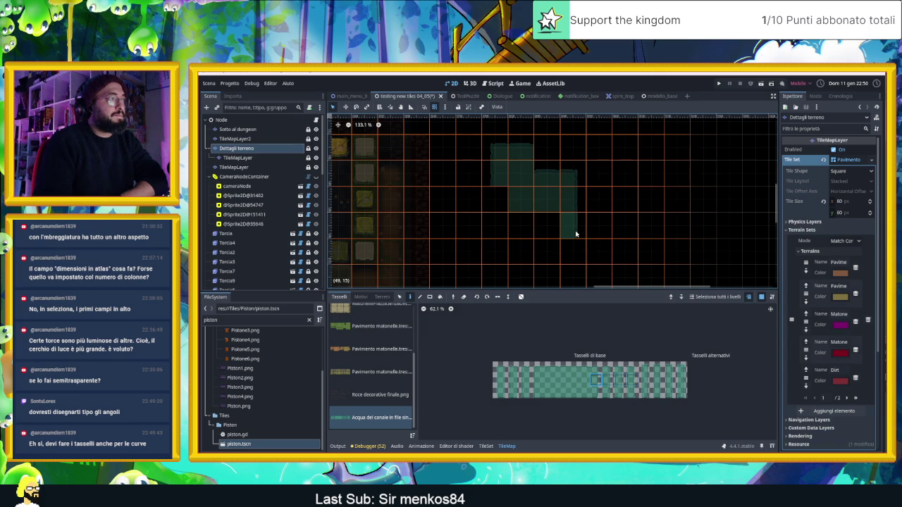
click(595, 392)
click(573, 248)
click(549, 394)
click(519, 201)
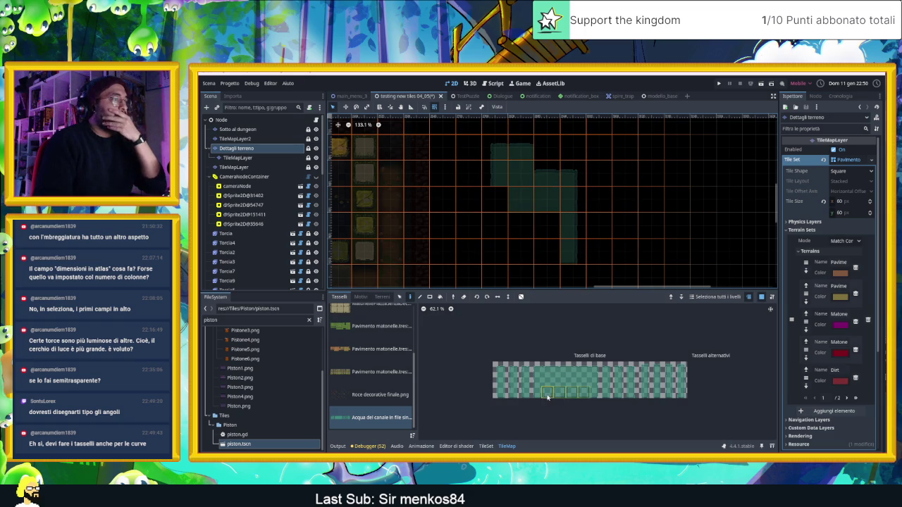
drag(540, 397, 539, 396)
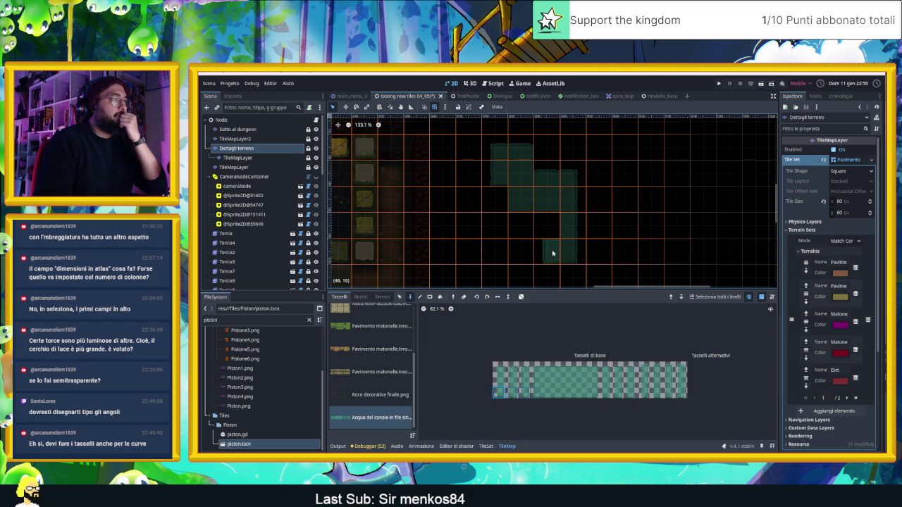
drag(552, 253, 551, 231)
ctrl+click(551, 230)
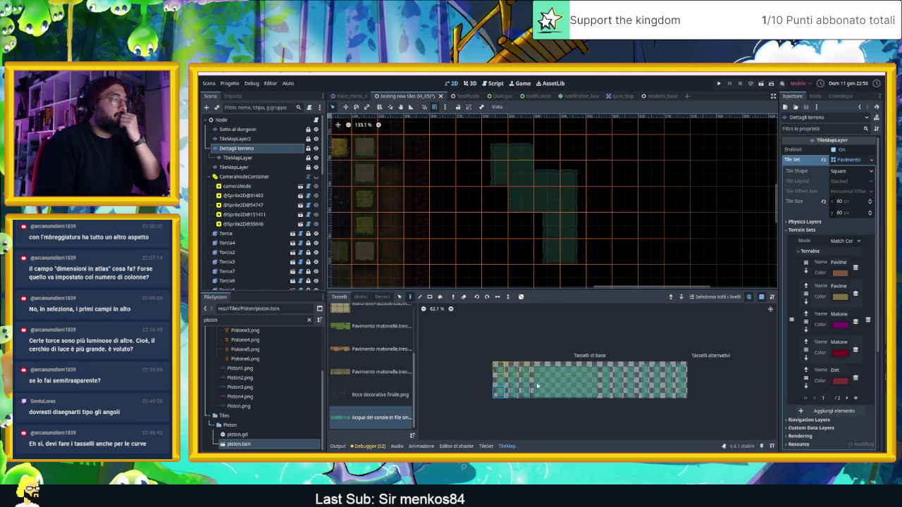
click(524, 200)
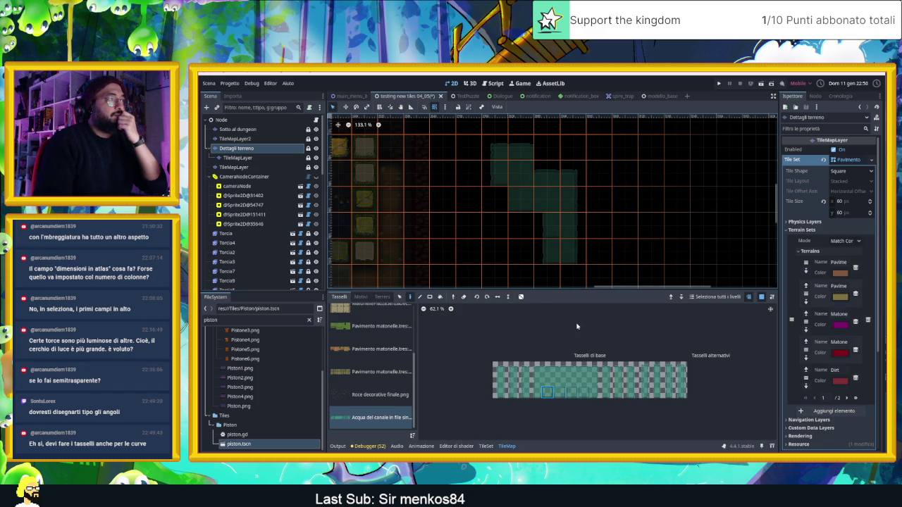
Compare the Sotto al dungeon, TileMapLayer2 and Dettagli terreno layers by switching between them.
click(266, 129)
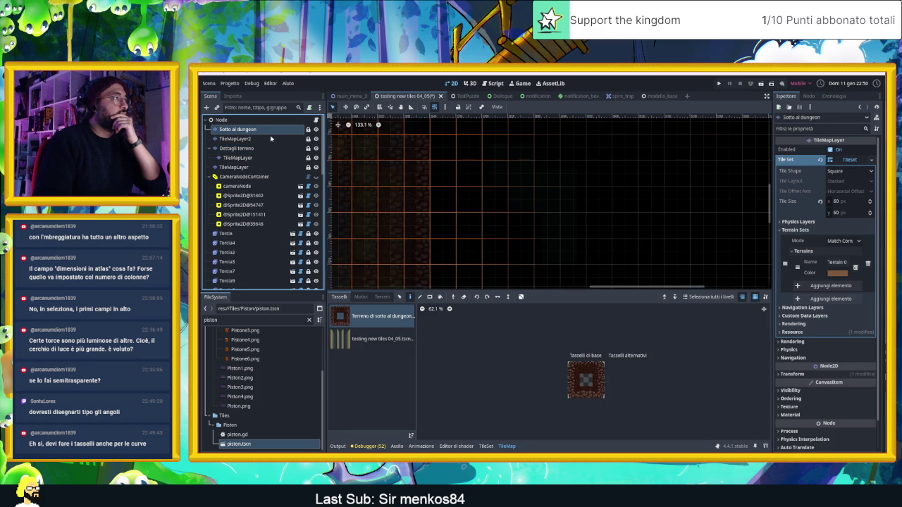
click(242, 138)
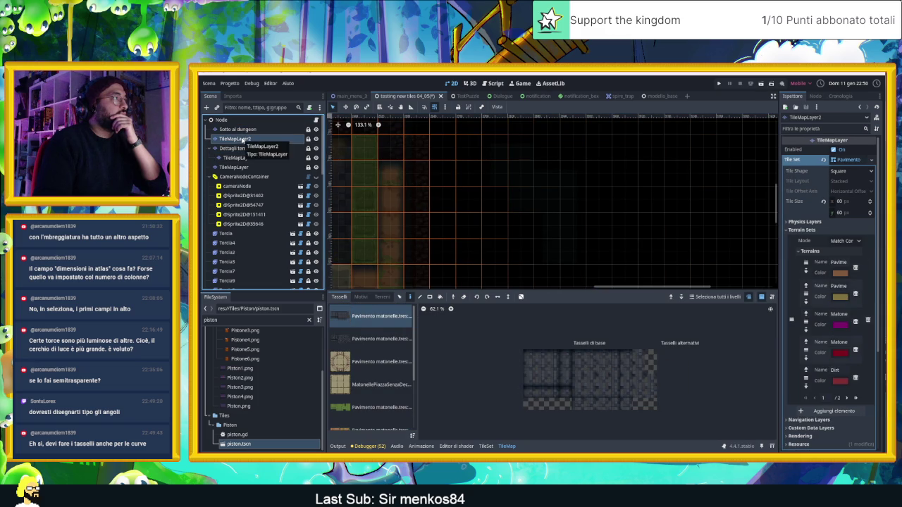
click(246, 131)
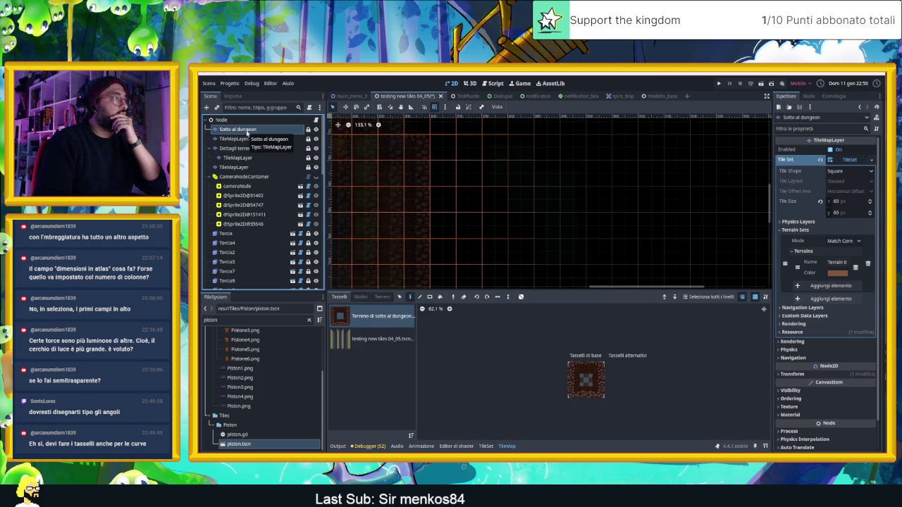
scroll(586, 201, down, 4)
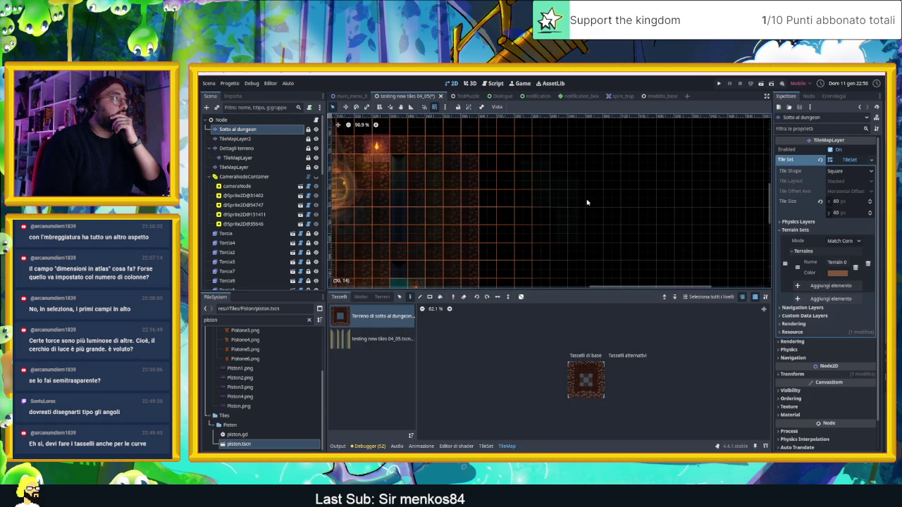
scroll(587, 202, up, 2)
click(221, 148)
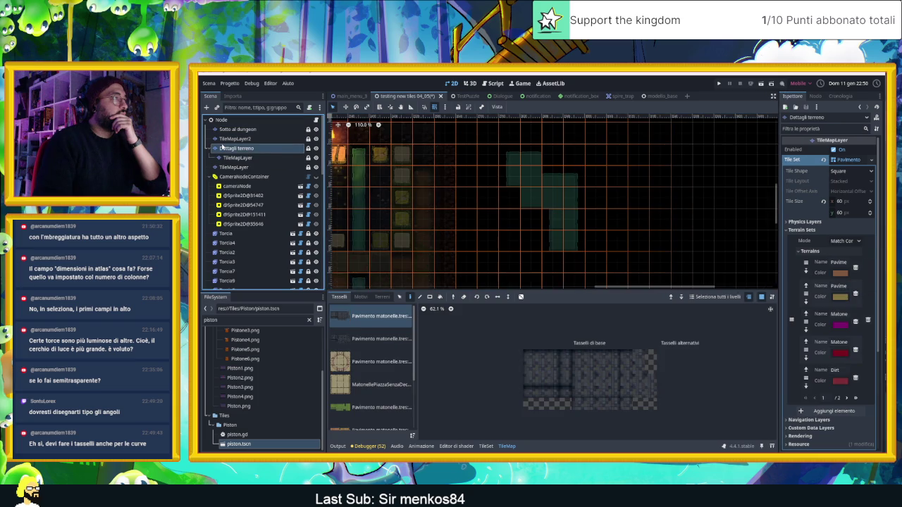
click(230, 140)
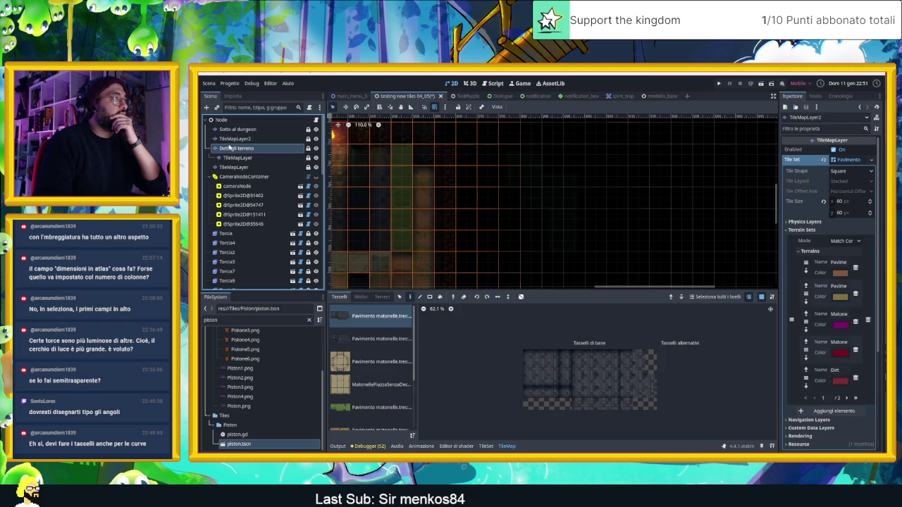
Settle on TileMapLayer2 and make the MattonellePiazza stone floor-tile atlas the active source.
click(229, 148)
click(239, 139)
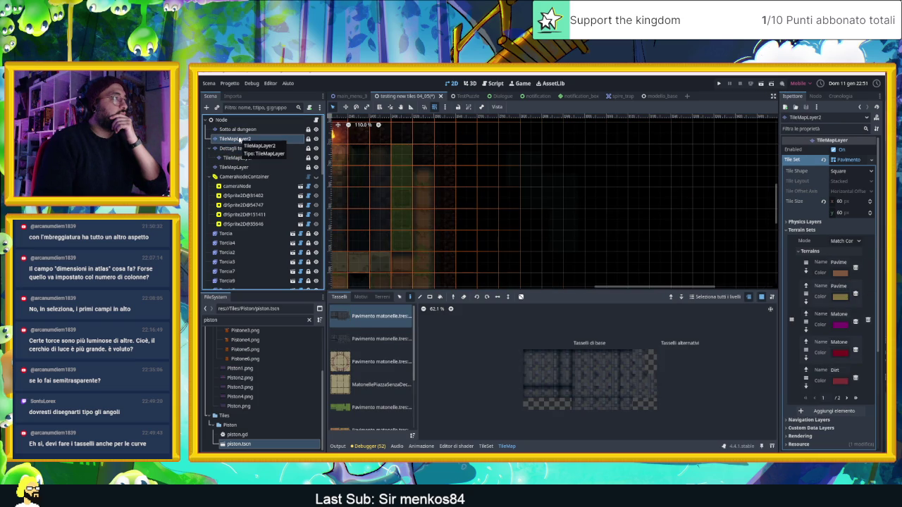
click(239, 148)
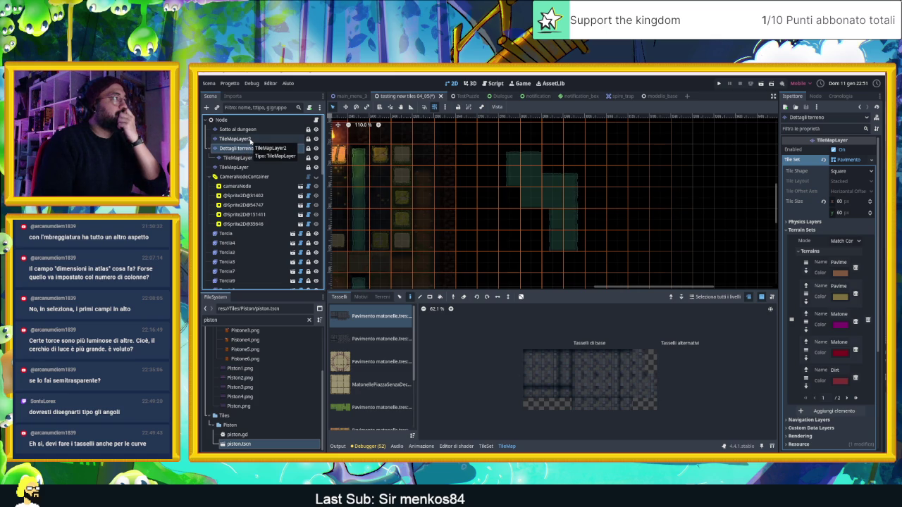
click(250, 140)
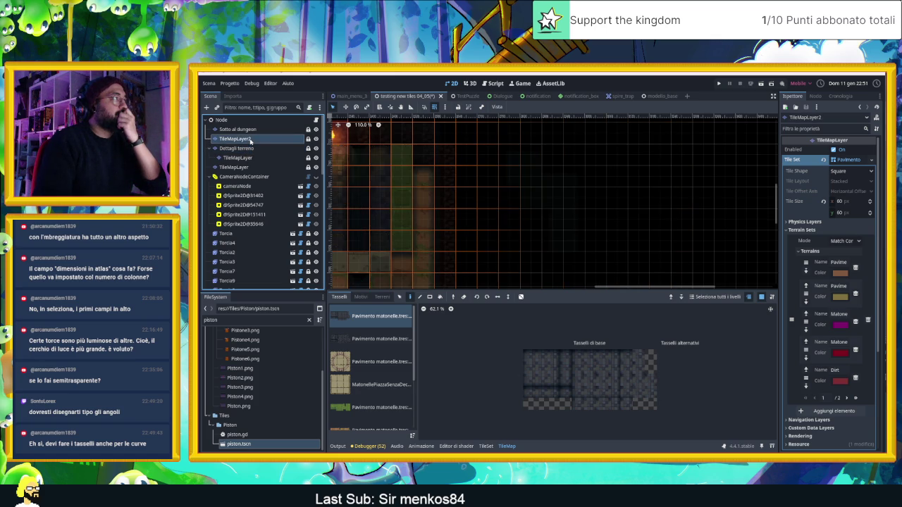
click(360, 382)
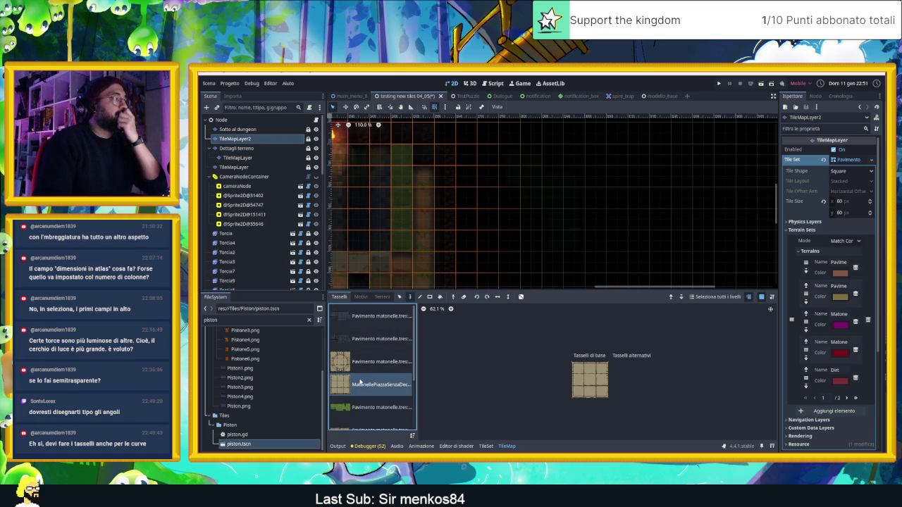
click(602, 381)
On the Dettagli terreno layer, paint two stone floor tiles beside the canal, one above the other.
click(487, 177)
click(467, 197)
click(237, 148)
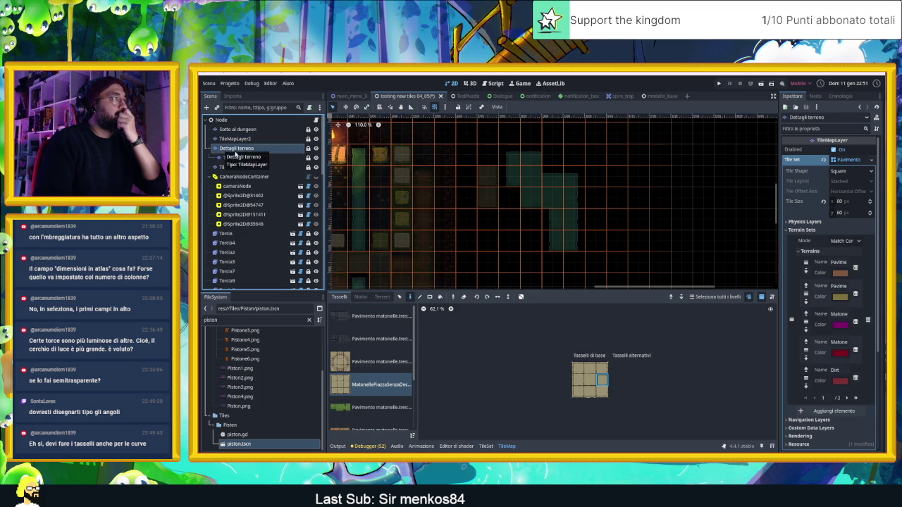
click(486, 159)
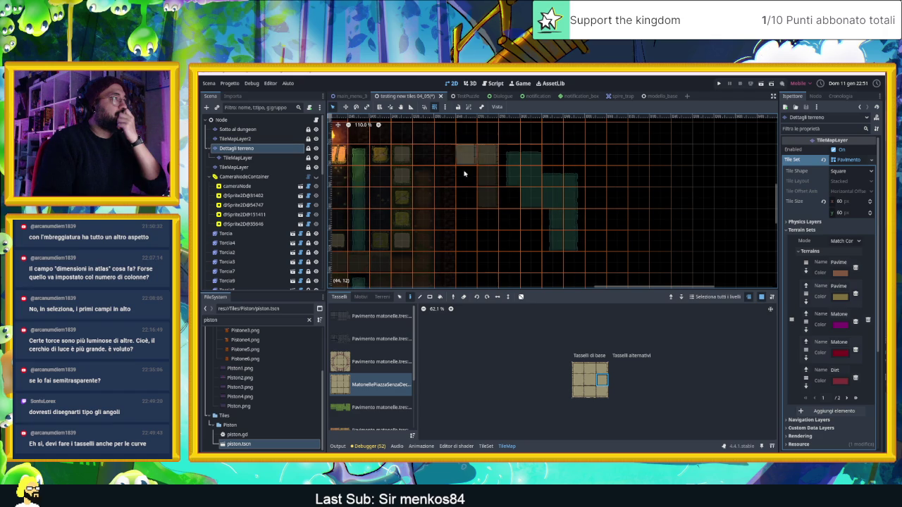
click(486, 197)
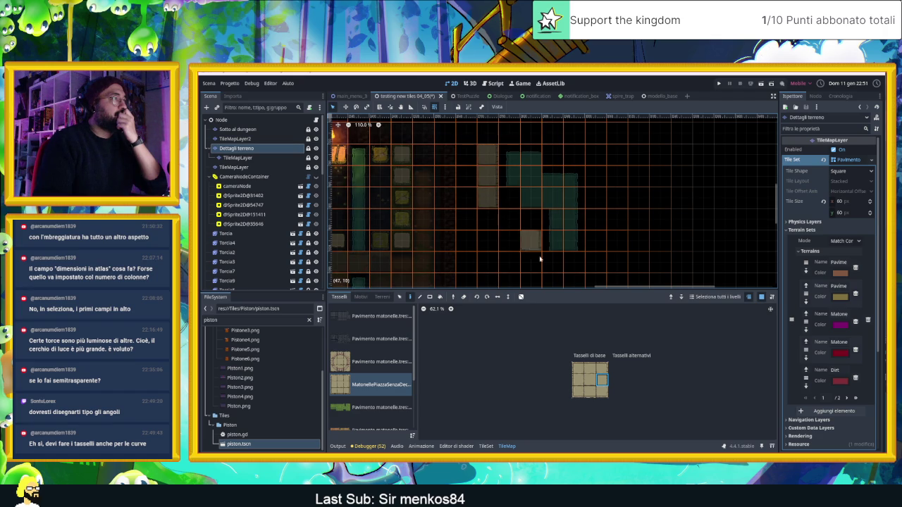
Paint a top-right corner at (47,15), a right edge at (48,17), and a left edge right of the canal.
click(600, 369)
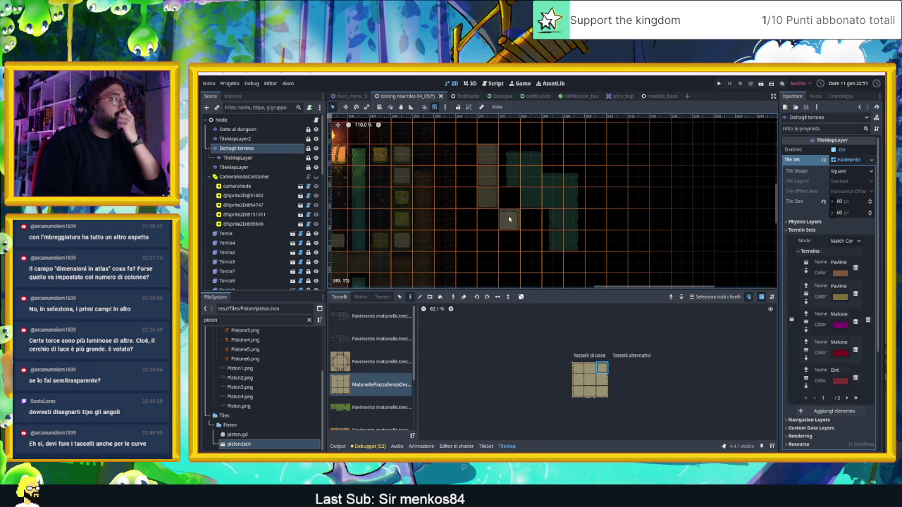
click(505, 200)
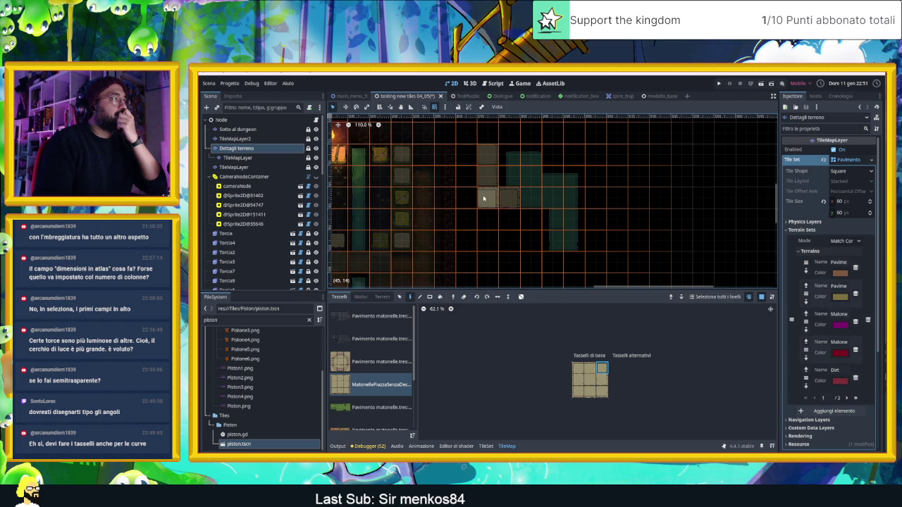
click(531, 224)
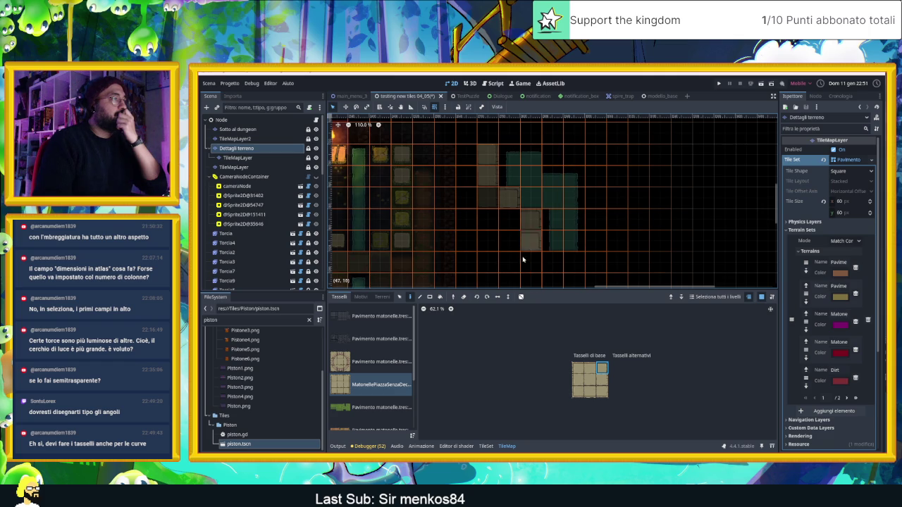
click(598, 382)
click(528, 240)
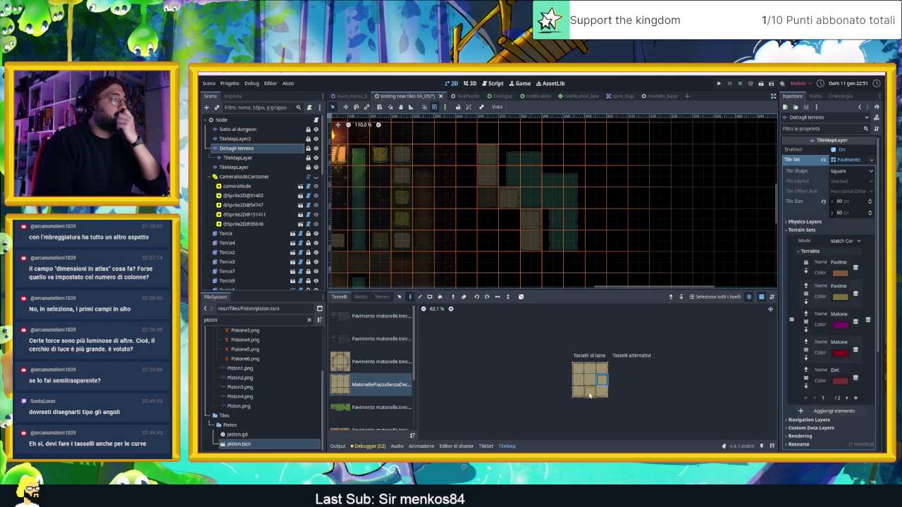
click(548, 262)
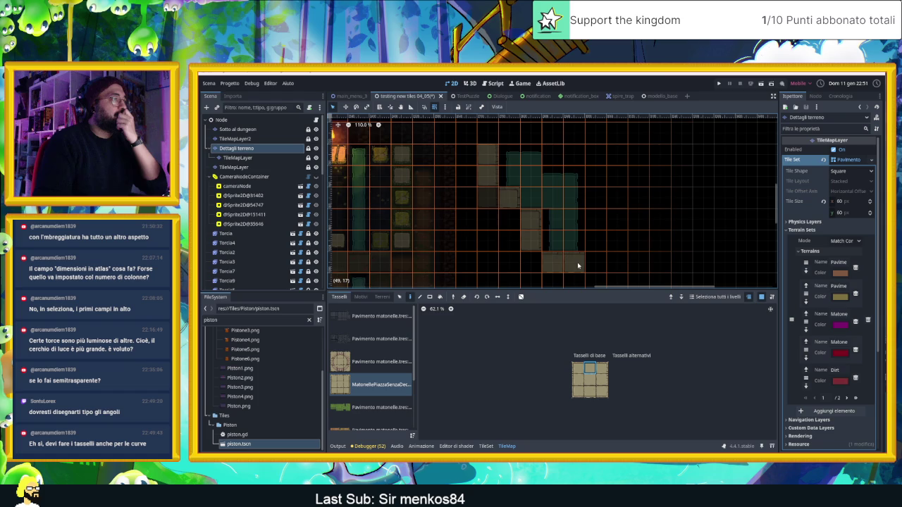
click(578, 382)
click(595, 240)
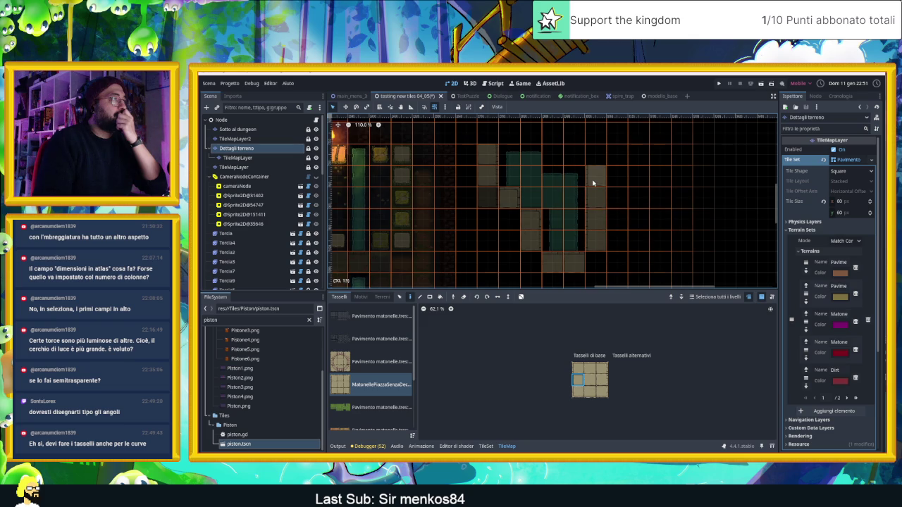
click(593, 184)
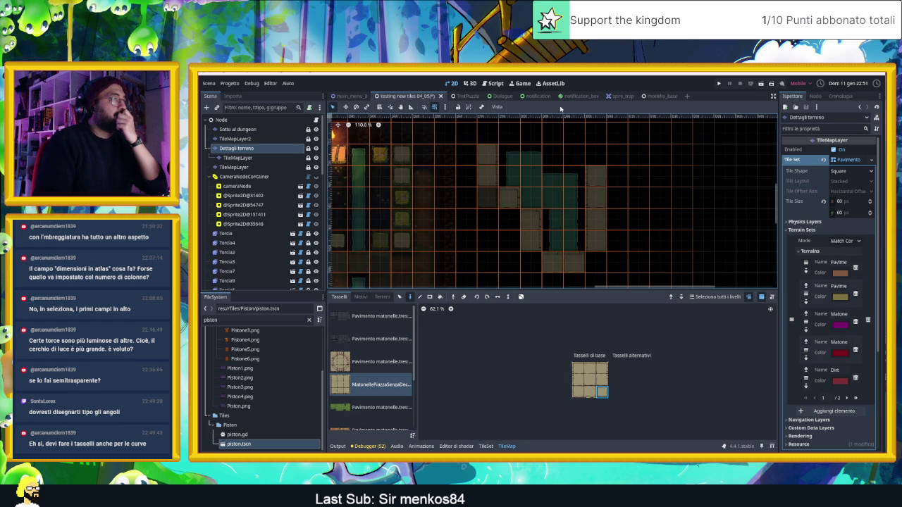
Paint a bottom-left corner tile at cell (48,12) and an edge tile along the path's top.
click(576, 392)
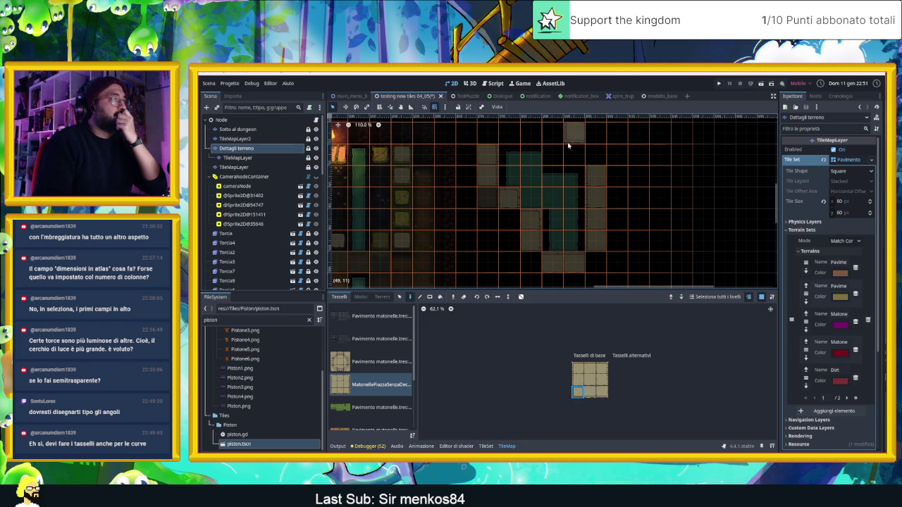
click(575, 155)
drag(613, 150, 613, 177)
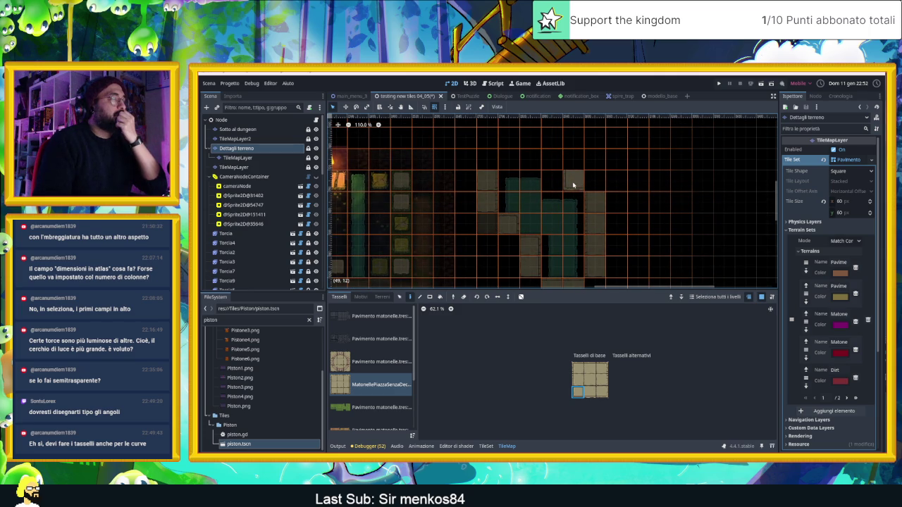
click(558, 184)
click(590, 392)
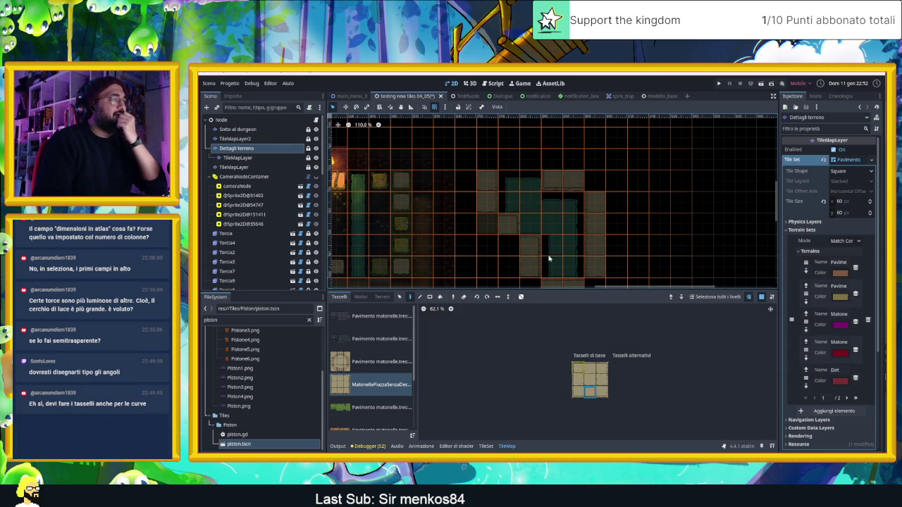
click(513, 165)
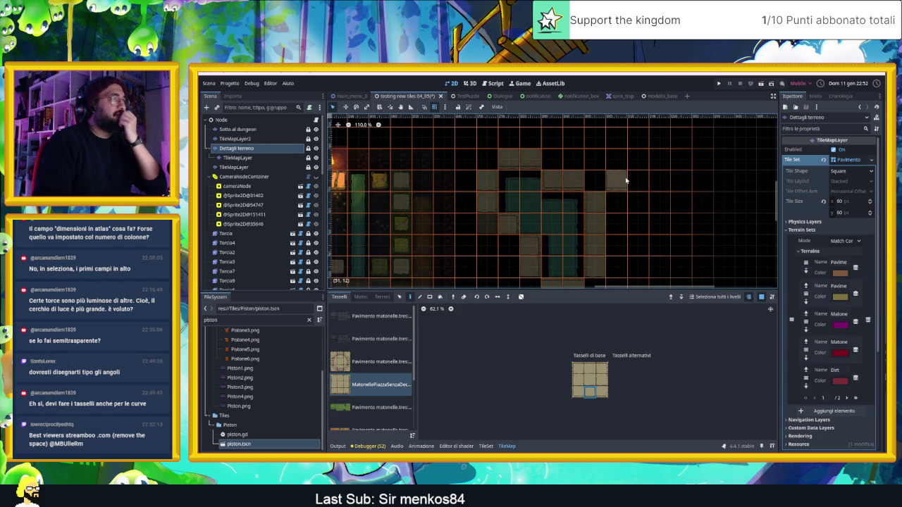
Fill the remaining gaps in the stone path with plain centre floor tiles.
click(591, 381)
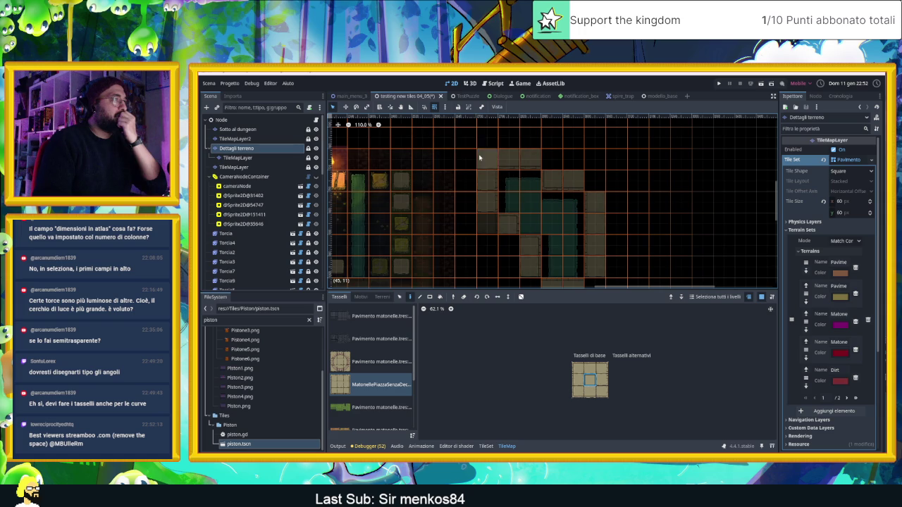
click(486, 159)
click(552, 158)
click(596, 180)
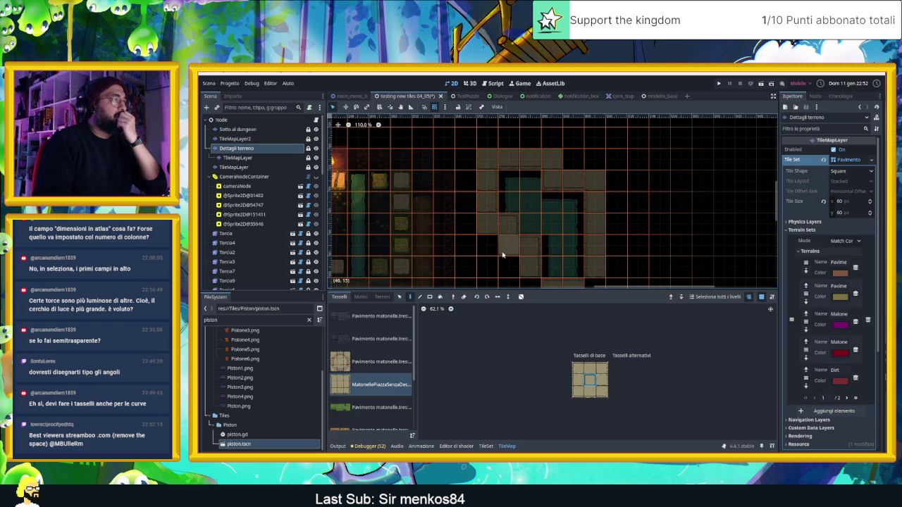
mouse_move(616, 221)
mouse_down()
mouse_move(573, 195)
mouse_move(548, 262)
mouse_up()
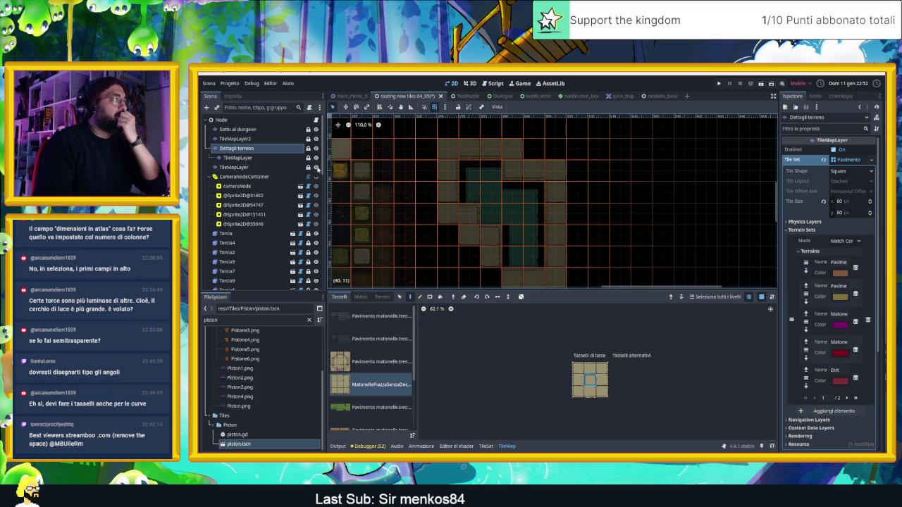
On the 'Sotto al dungeon' layer, choose the testing new tiles 04_05.tscn source and pick a dark canal-edge tile.
click(238, 130)
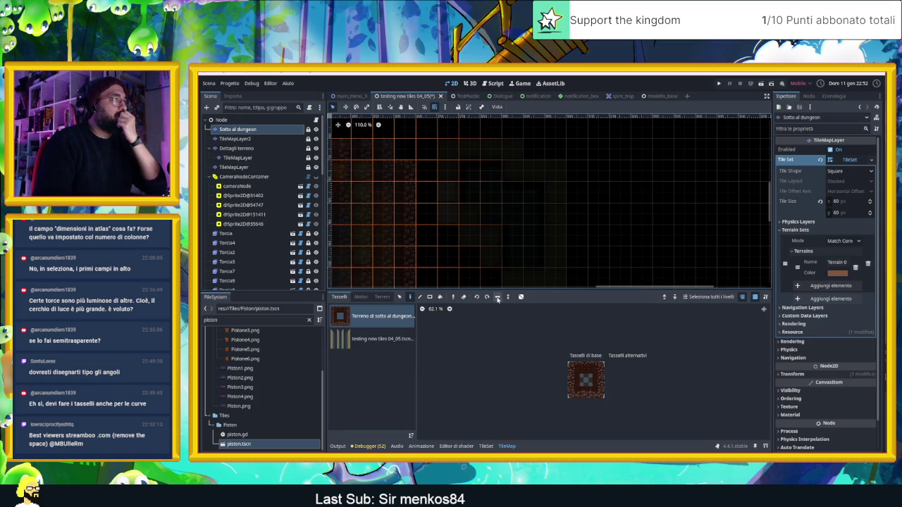
scroll(477, 201, up, 1)
scroll(476, 201, right, 2)
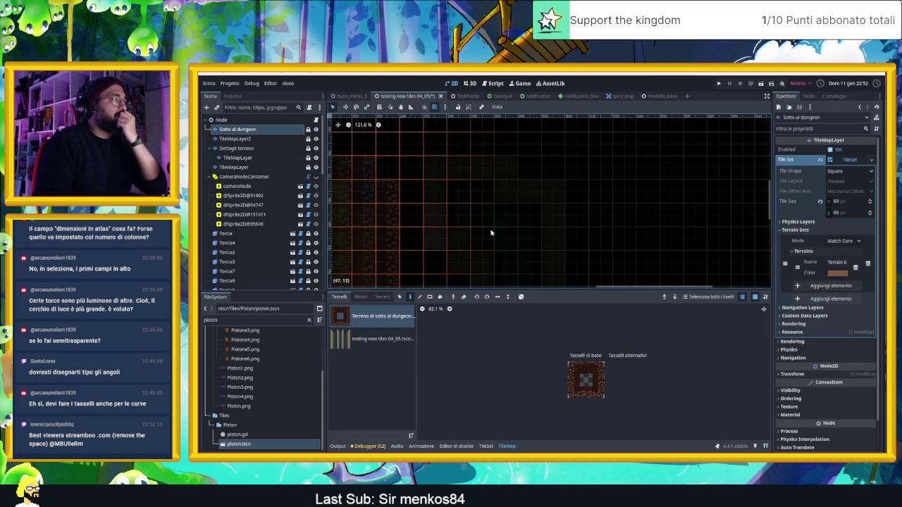
click(356, 339)
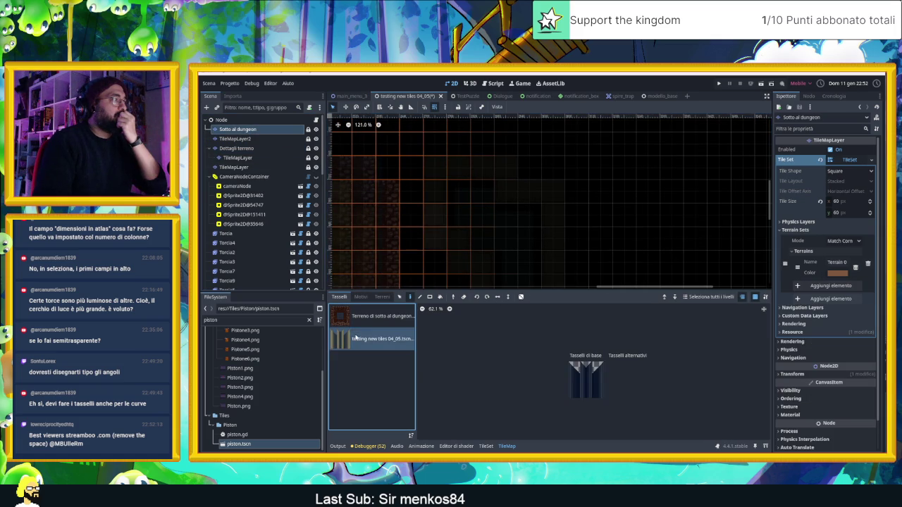
click(574, 368)
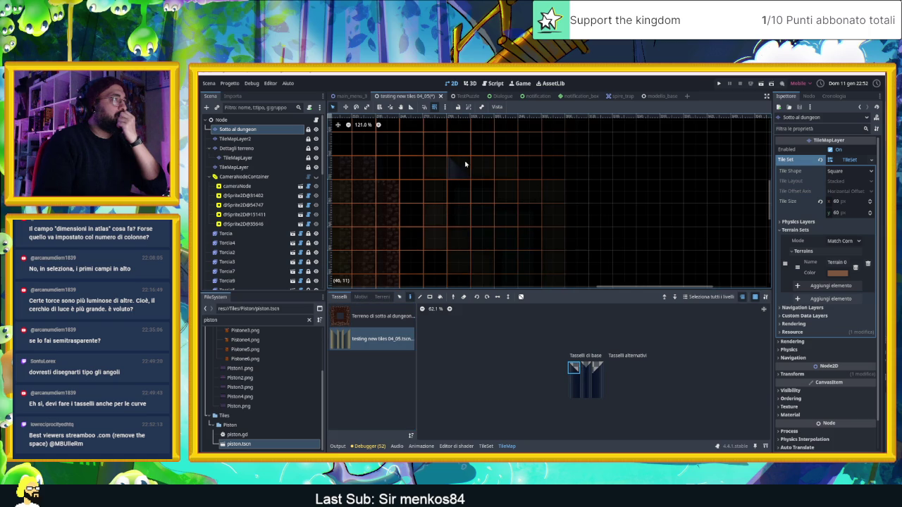
Try the third, first and lower dark canal-edge tiles from the atlas.
scroll(465, 164, up, 5)
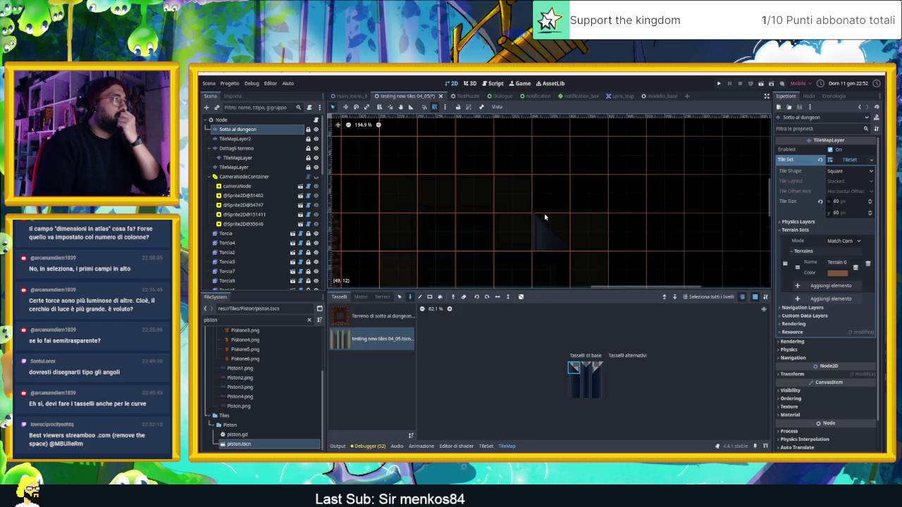
scroll(547, 228, up, 4)
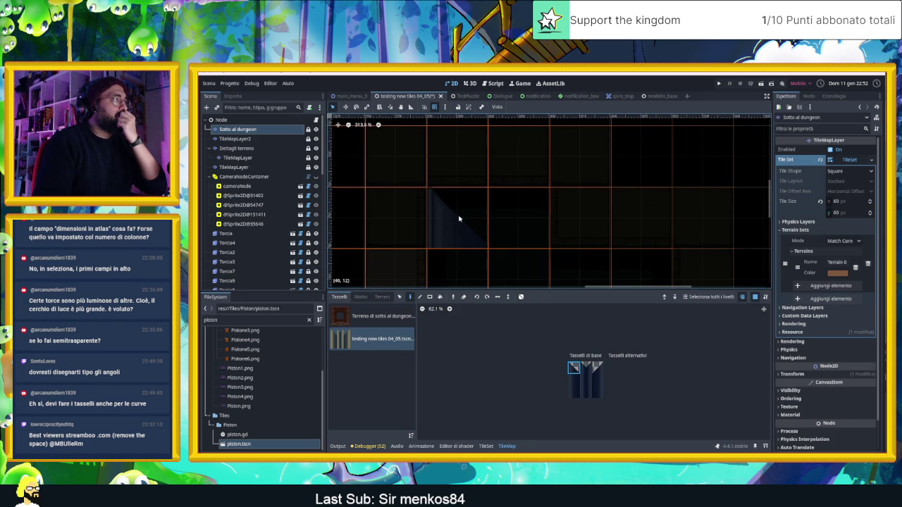
click(598, 367)
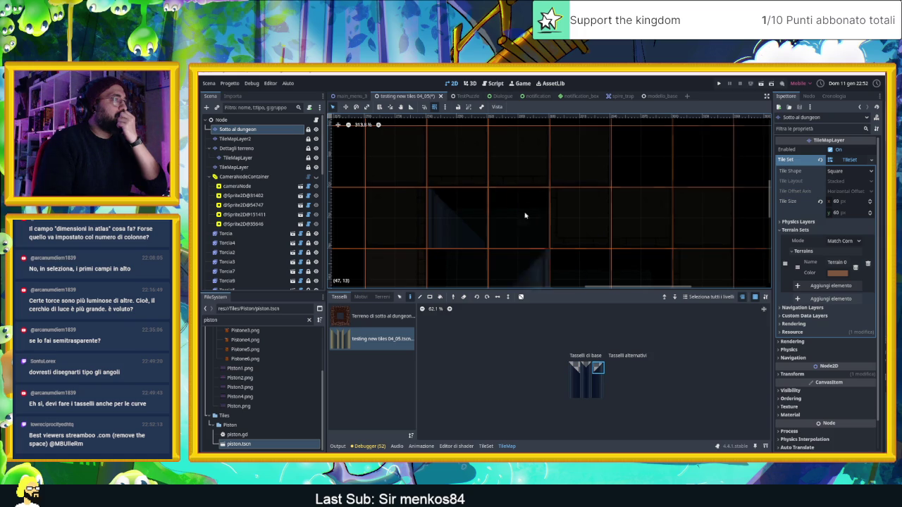
scroll(630, 251, down, 1)
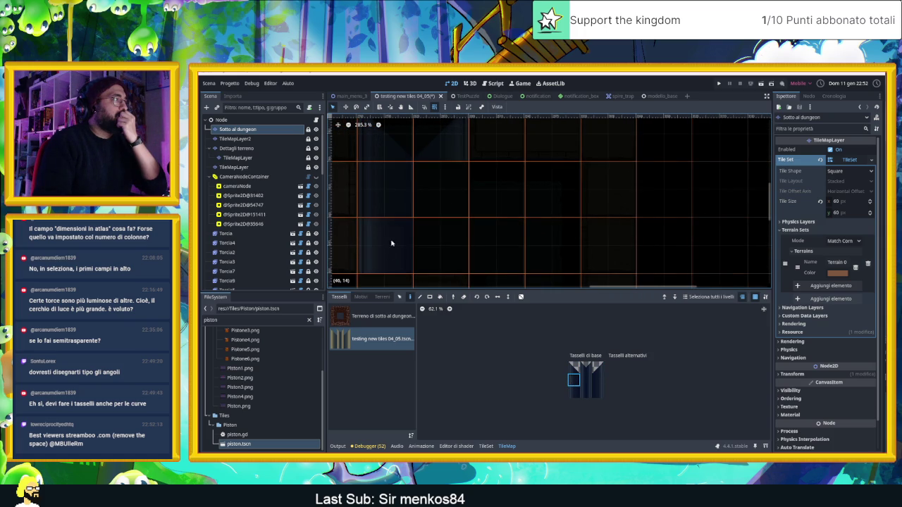
scroll(451, 184, down, 4)
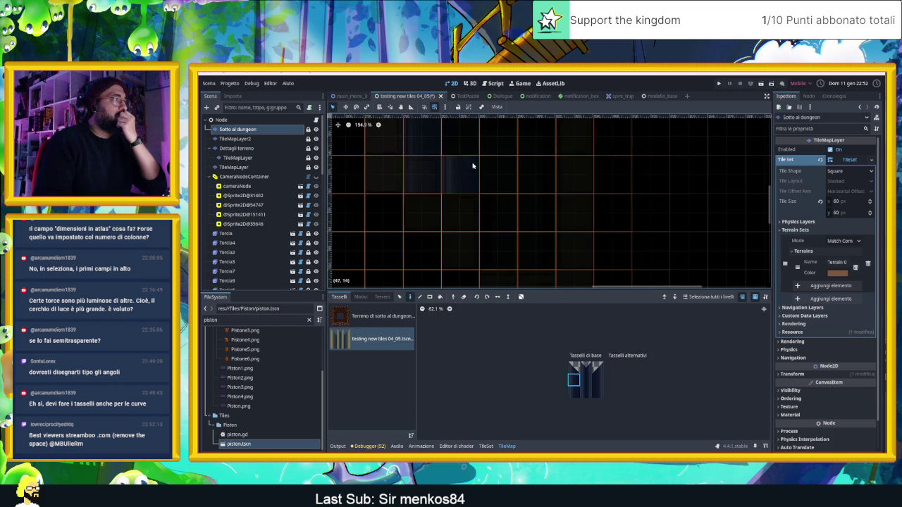
scroll(514, 187, up, 2)
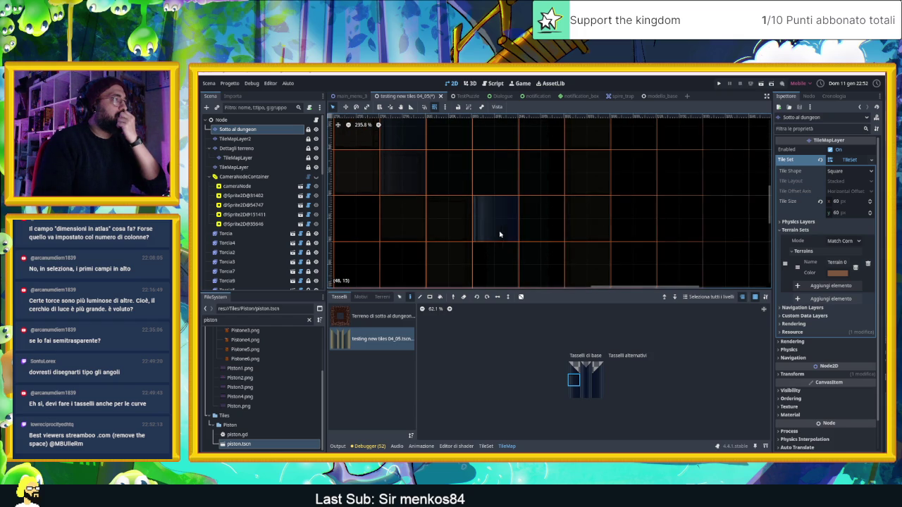
scroll(487, 180, right, 1)
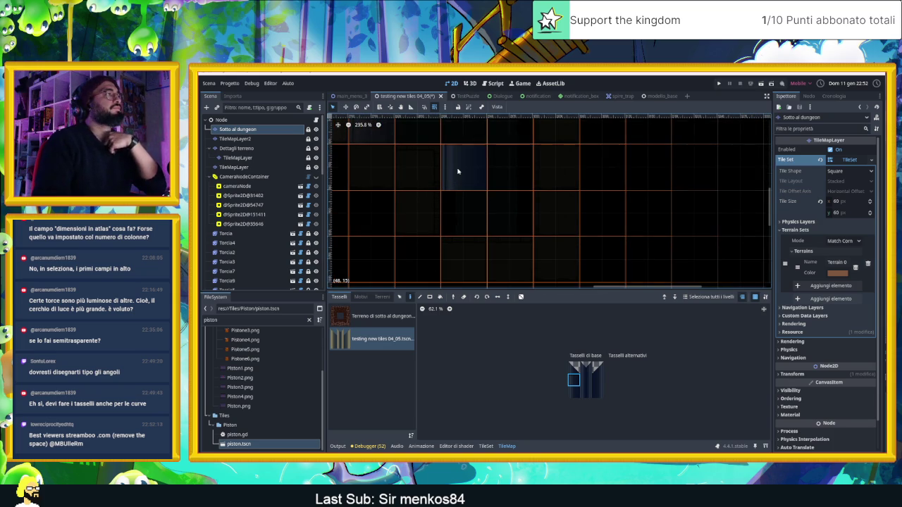
click(575, 365)
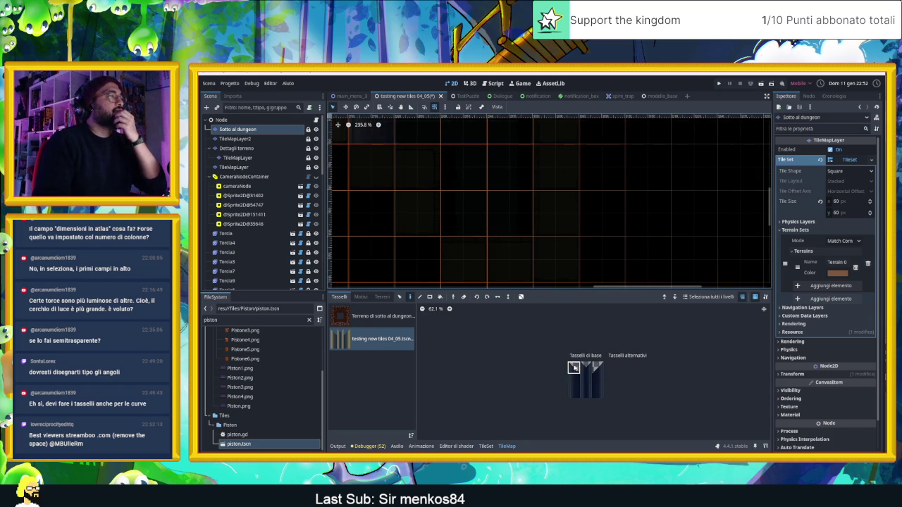
click(573, 379)
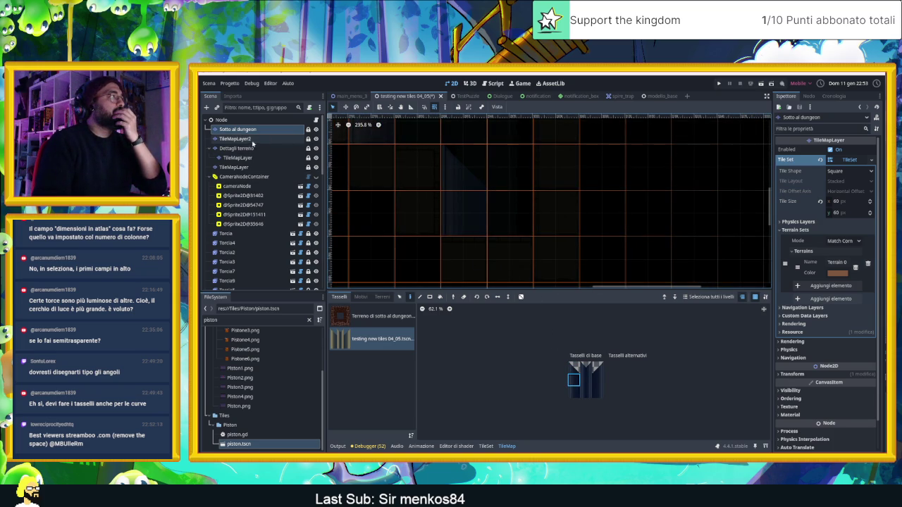
Show the whole level with every layer and pan up to its upper part.
click(233, 121)
drag(546, 173, 590, 250)
scroll(501, 213, up, 1)
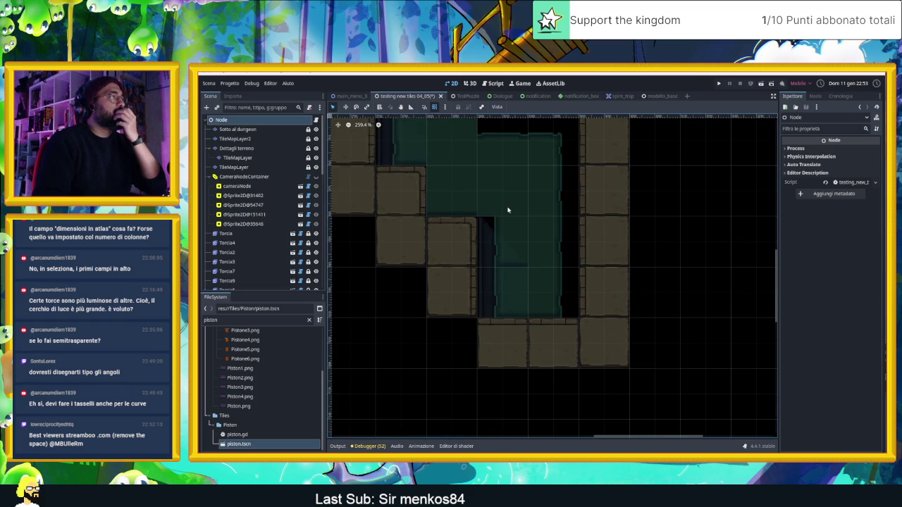
Zoom the canvas and reopen 'Sotto al dungeon' with its testing new tiles 04_05.tscn palette.
scroll(371, 203, up, 5)
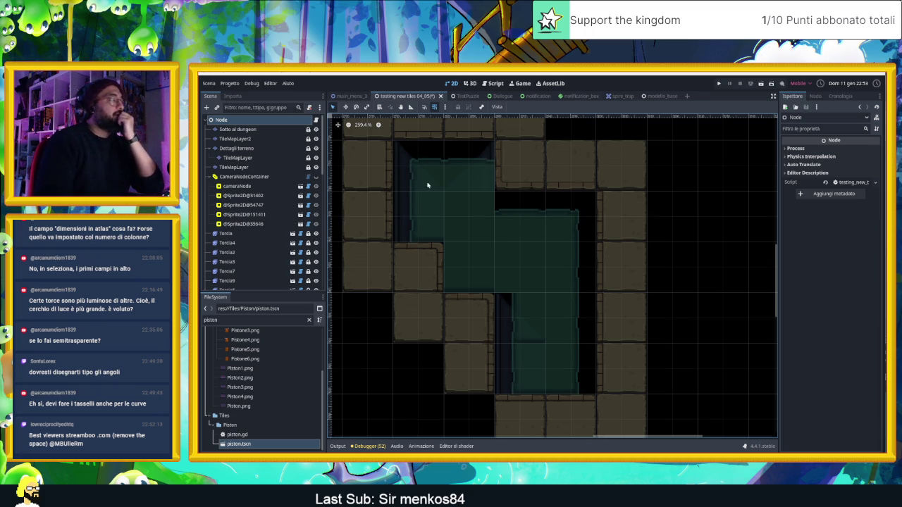
click(268, 132)
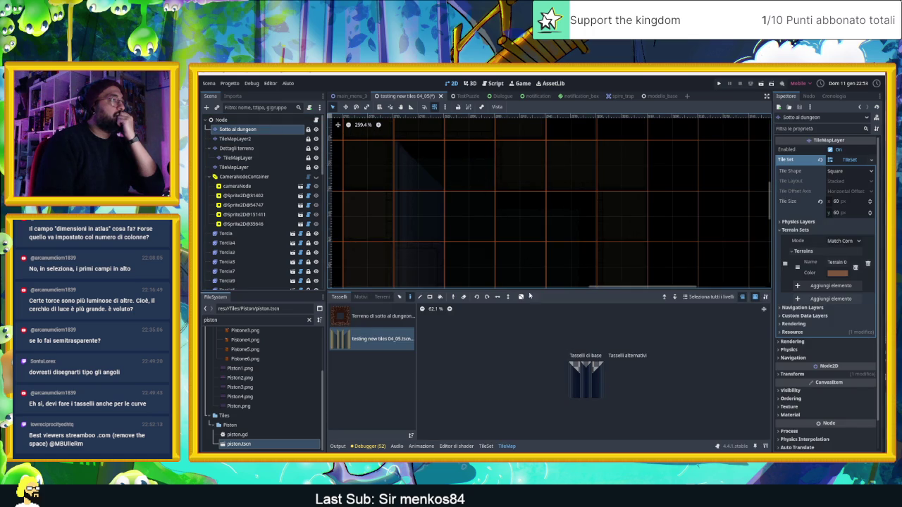
Zoom the canvas, show all layers undimmed, and pan to the top row of floor tiles.
scroll(512, 215, down, 4)
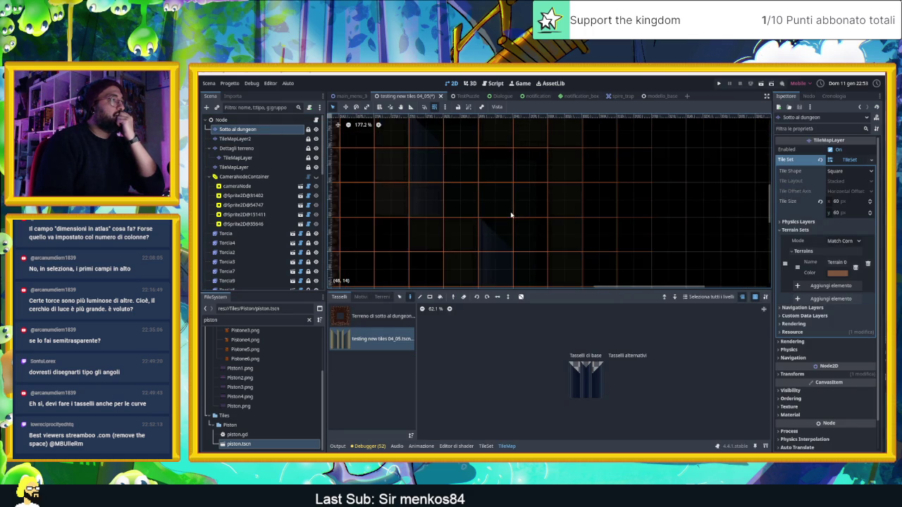
scroll(512, 215, down, 2)
scroll(543, 239, up, 2)
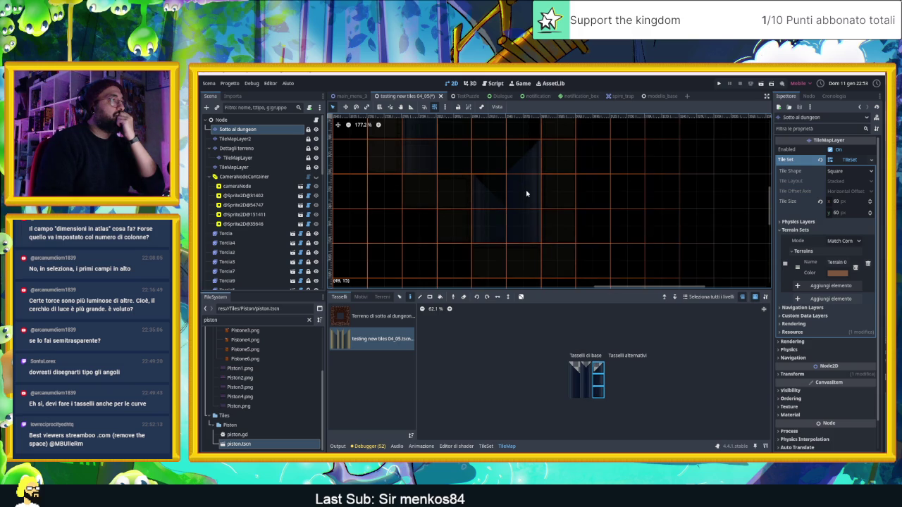
click(263, 139)
click(224, 119)
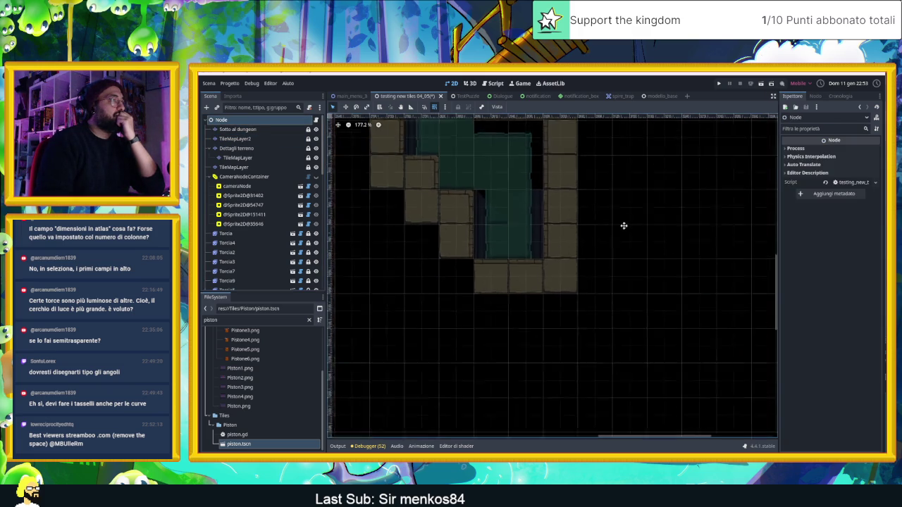
scroll(624, 226, up, 2)
drag(594, 236, 596, 282)
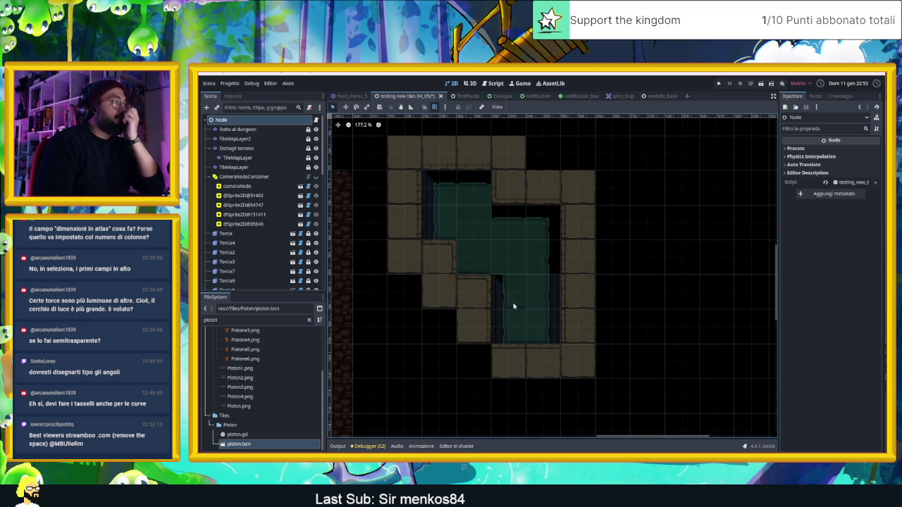
Pick a canal-edge tile on 'Sotto al dungeon', then return to the full-level view.
click(238, 129)
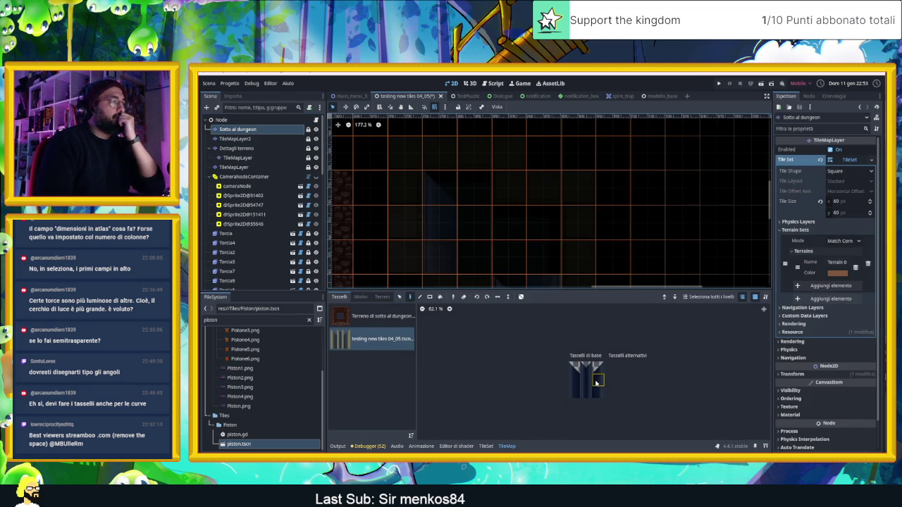
click(574, 381)
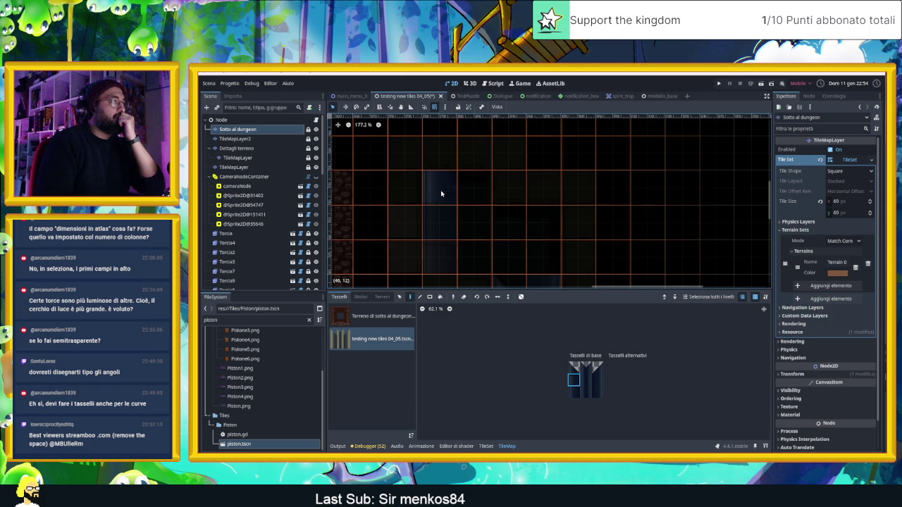
scroll(544, 218, left, 2)
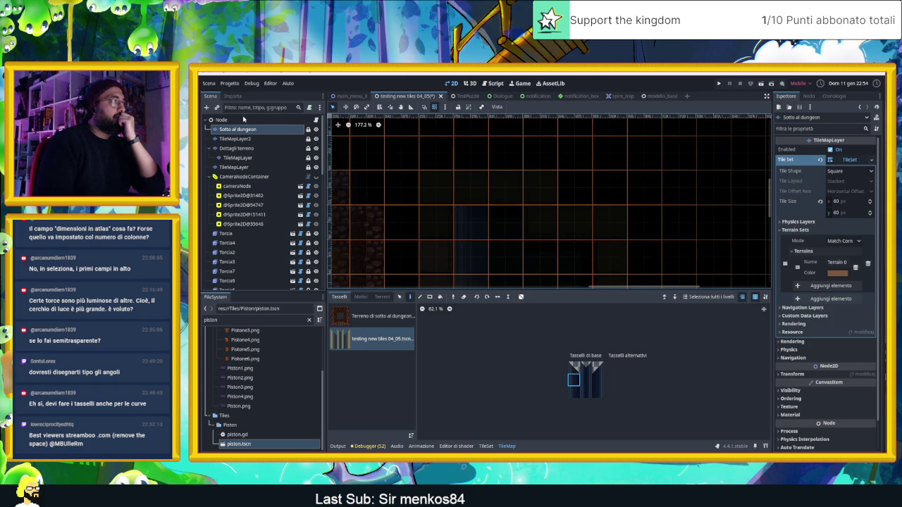
click(244, 119)
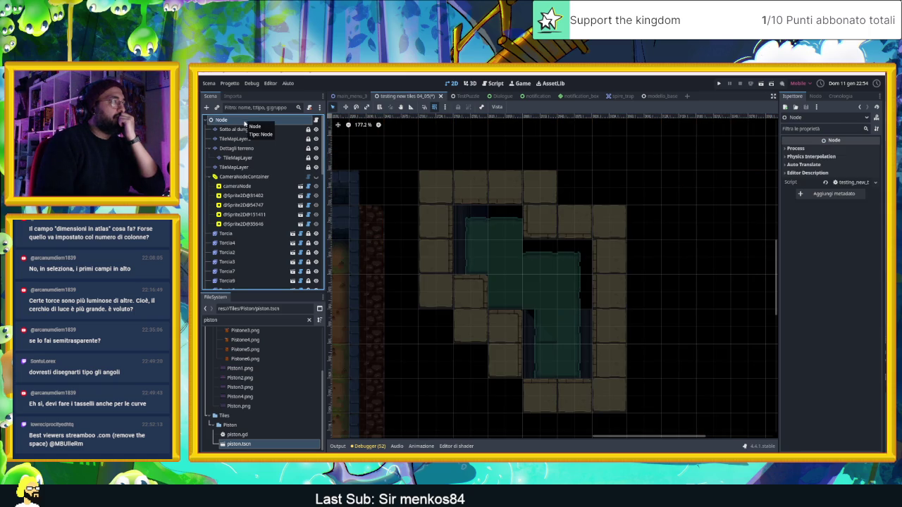
click(241, 129)
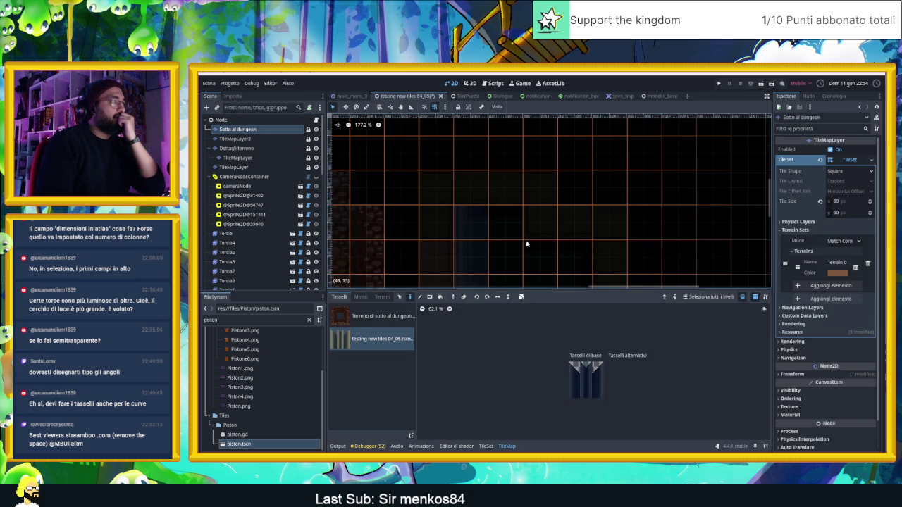
scroll(538, 200, down, 2)
scroll(494, 231, up, 1)
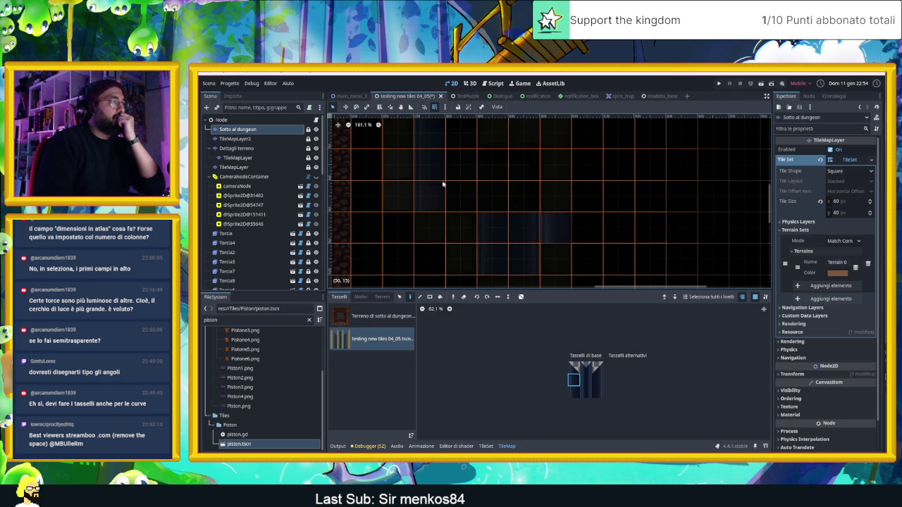
click(221, 120)
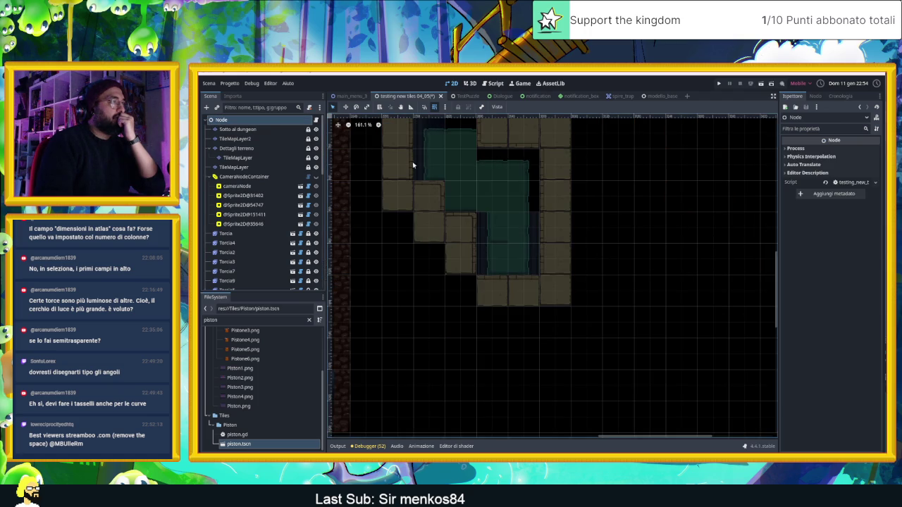
scroll(497, 242, up, 2)
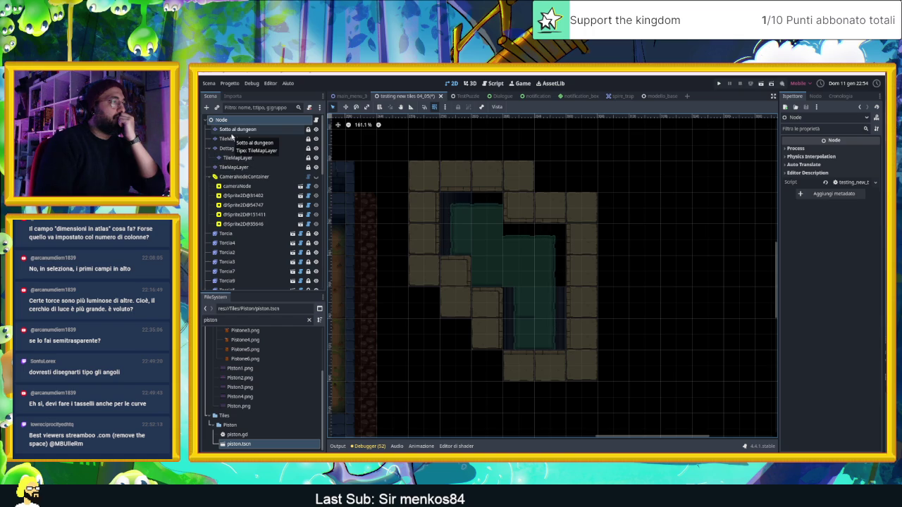
click(228, 131)
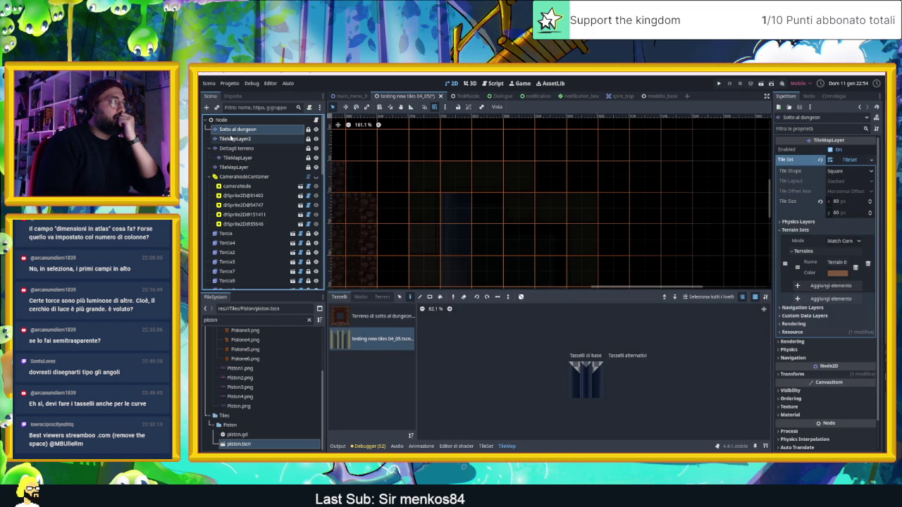
click(237, 158)
click(238, 129)
scroll(494, 212, down, 2)
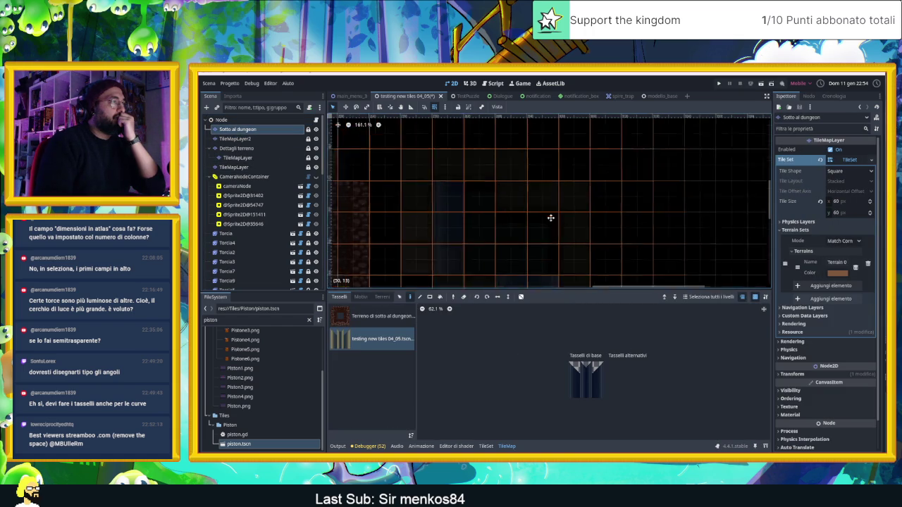
click(598, 381)
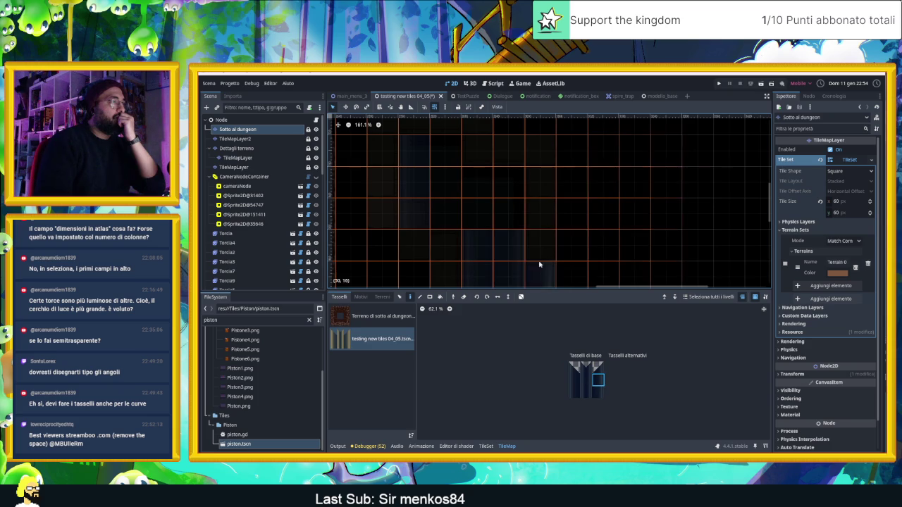
scroll(546, 218, up, 1)
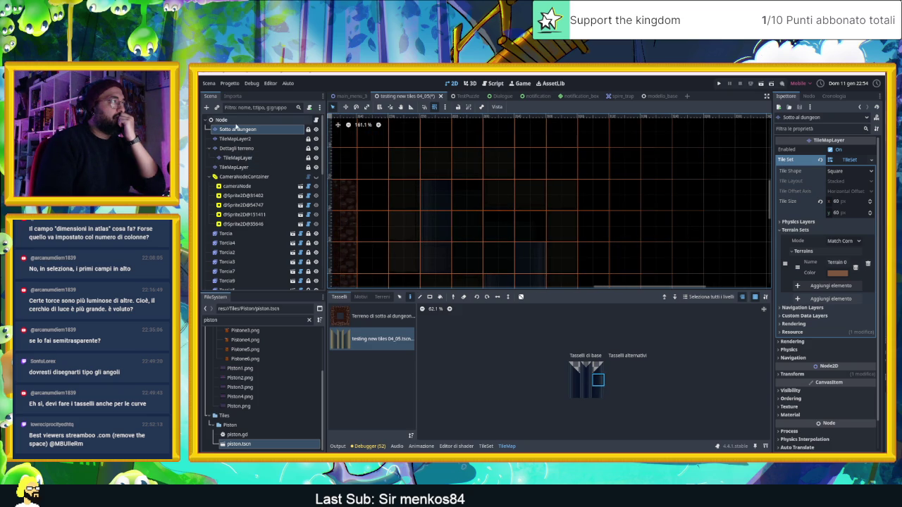
click(237, 122)
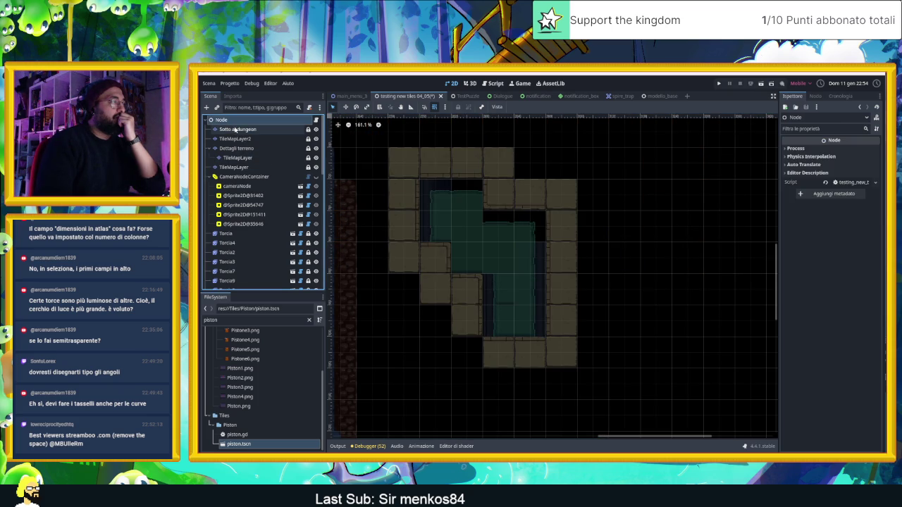
click(242, 139)
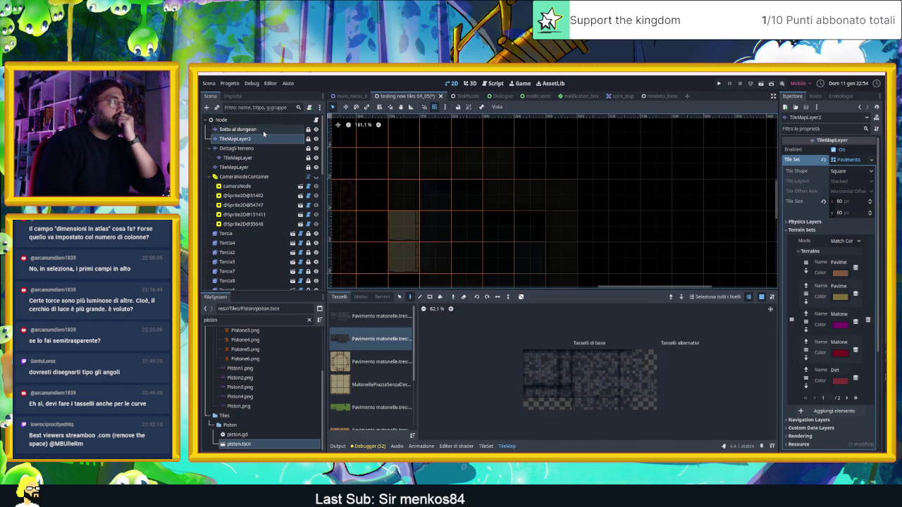
click(239, 129)
click(598, 367)
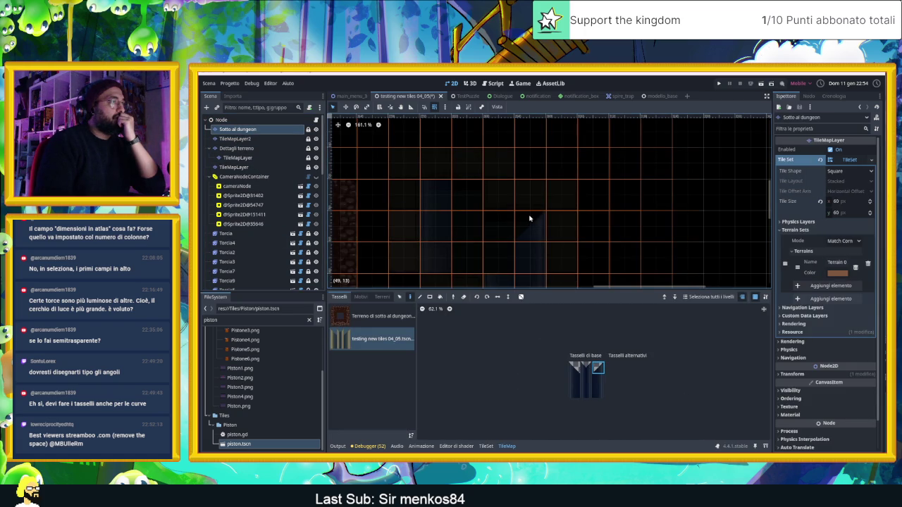
click(221, 120)
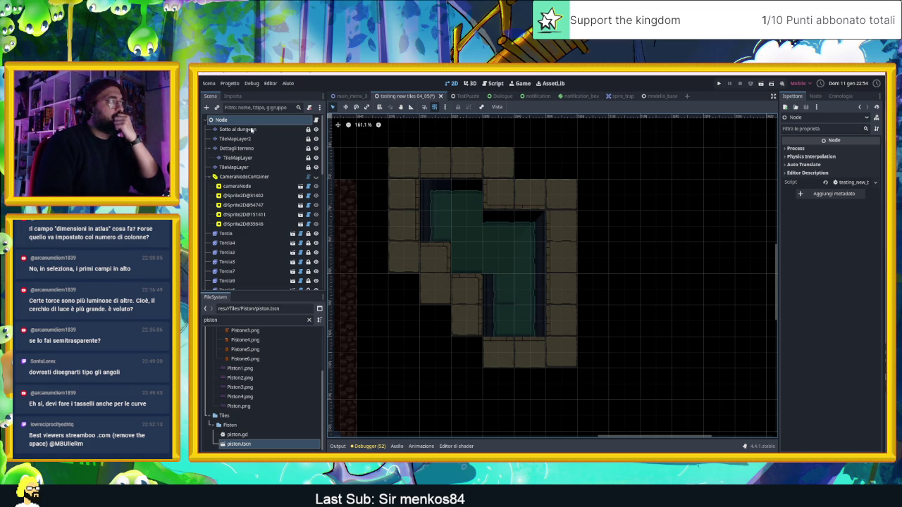
click(435, 107)
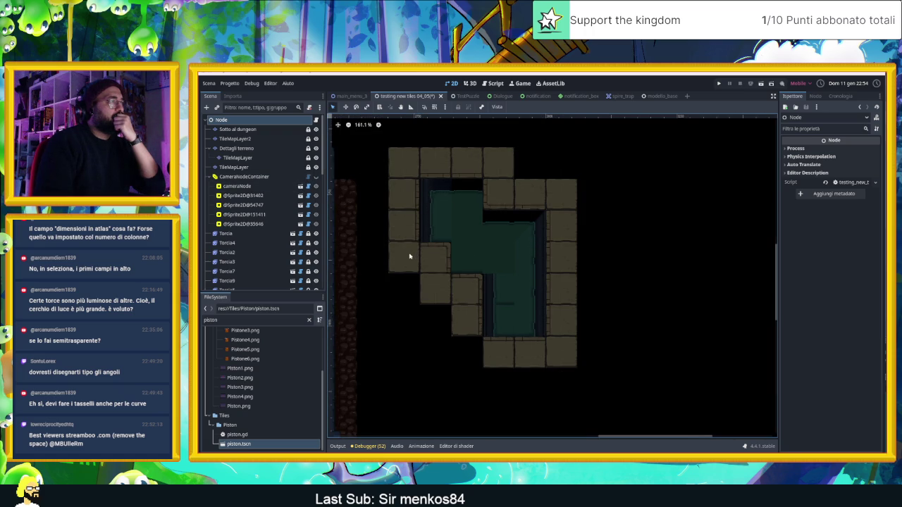
click(237, 130)
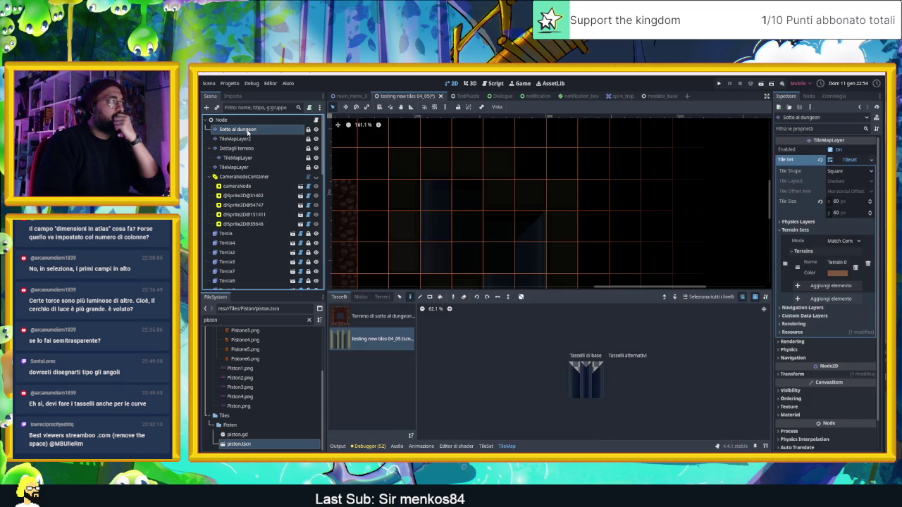
click(245, 140)
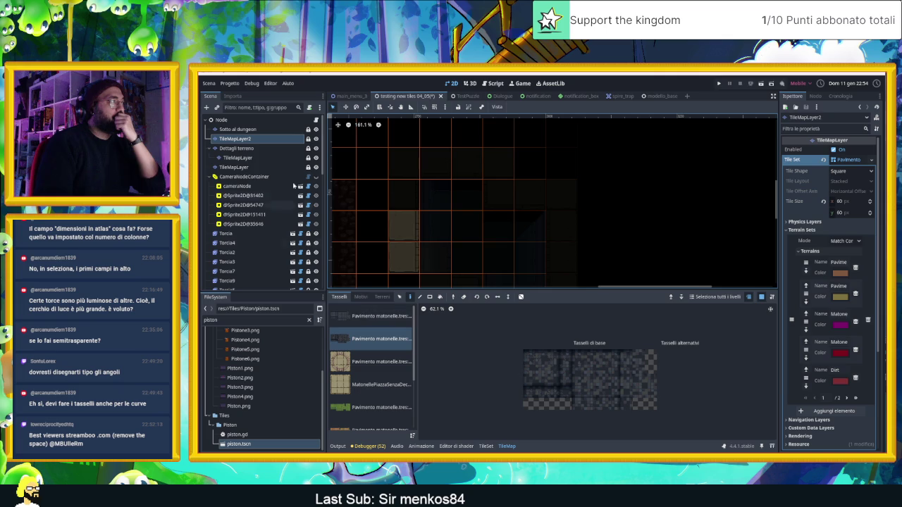
click(262, 130)
click(572, 371)
scroll(468, 228, right, 2)
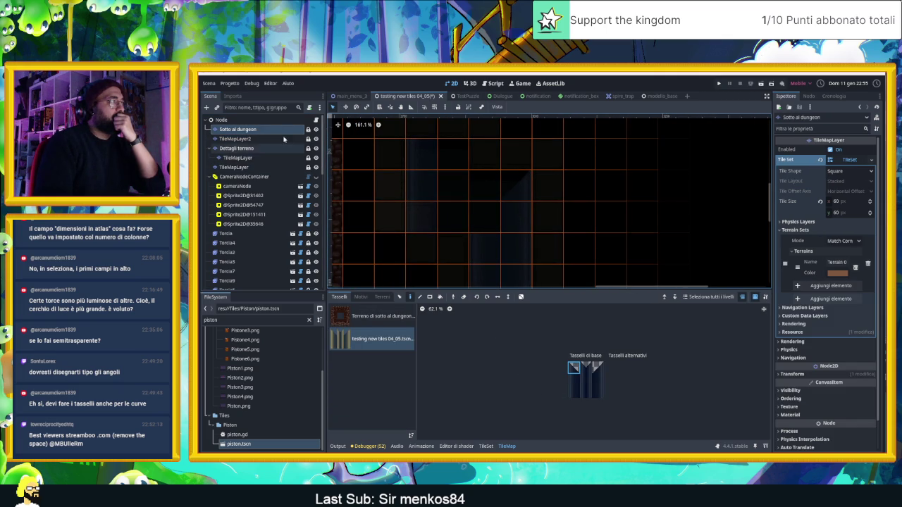
click(263, 120)
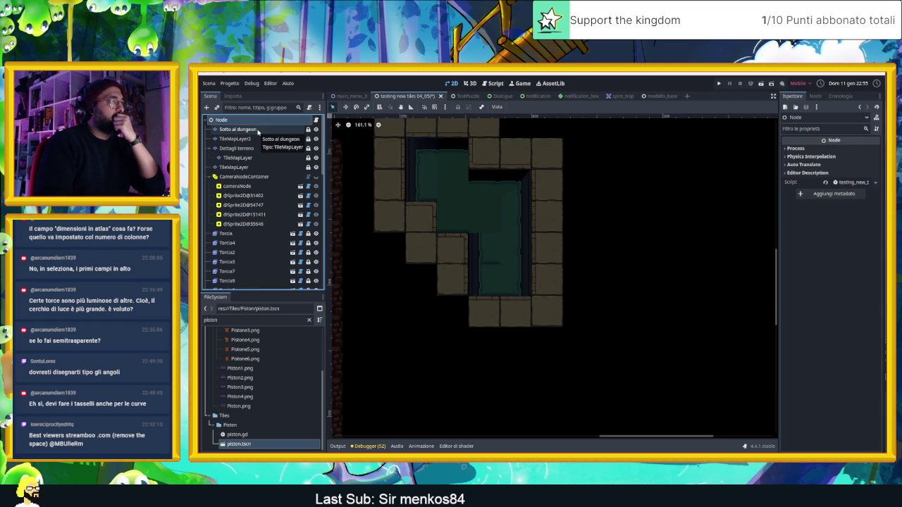
click(427, 216)
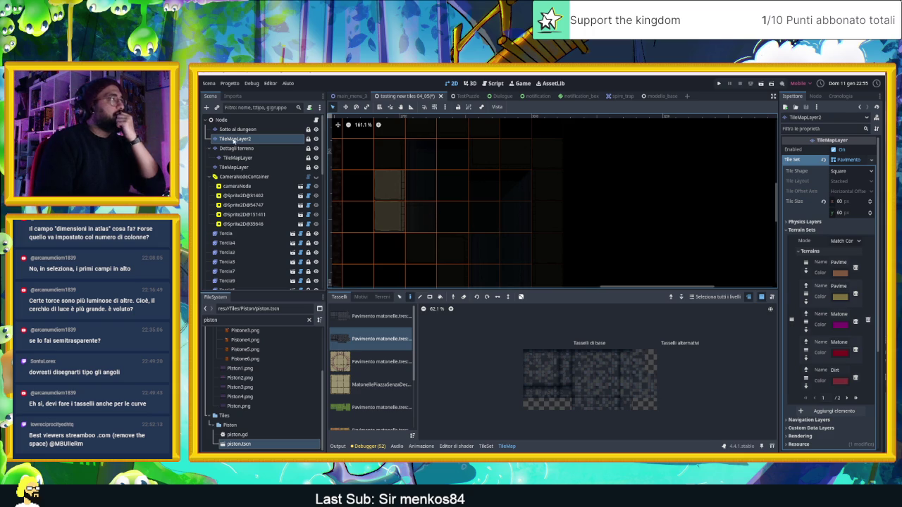
click(409, 203)
click(576, 368)
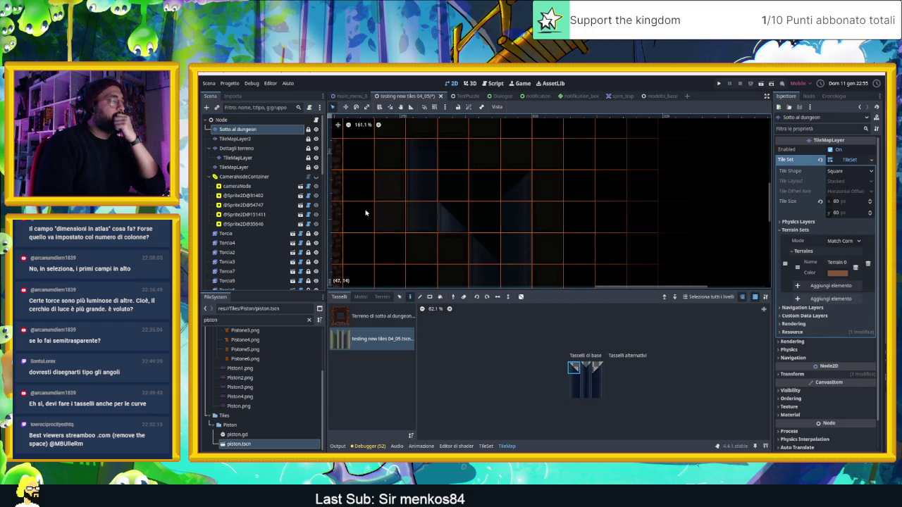
scroll(480, 205, up, 2)
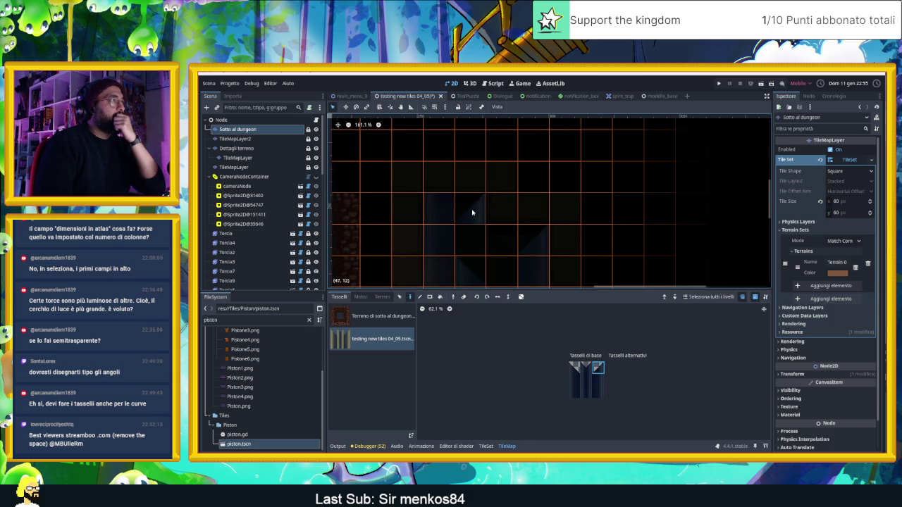
click(231, 121)
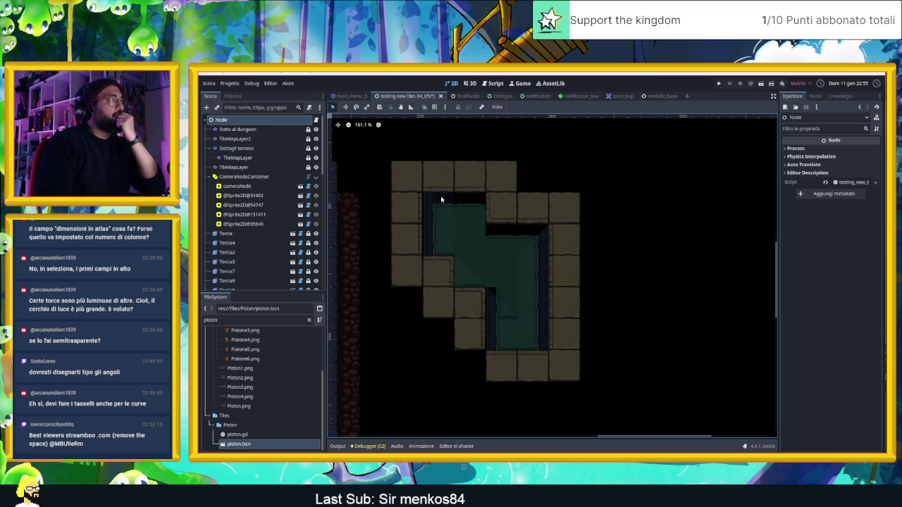
scroll(441, 189, up, 4)
scroll(440, 188, up, 4)
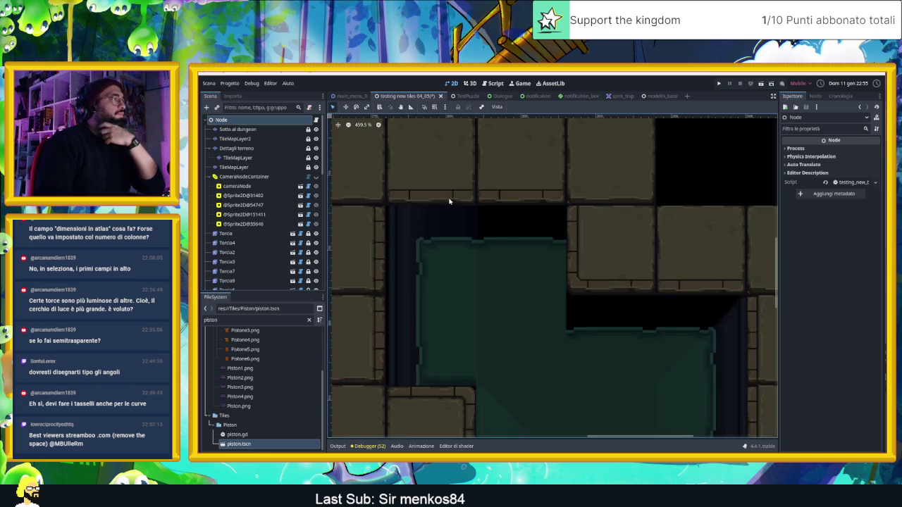
click(238, 130)
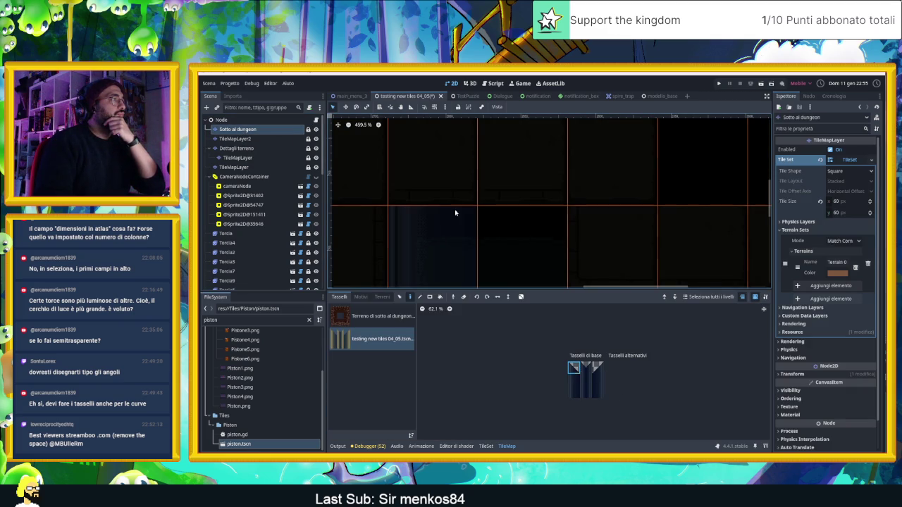
scroll(382, 195, down, 3)
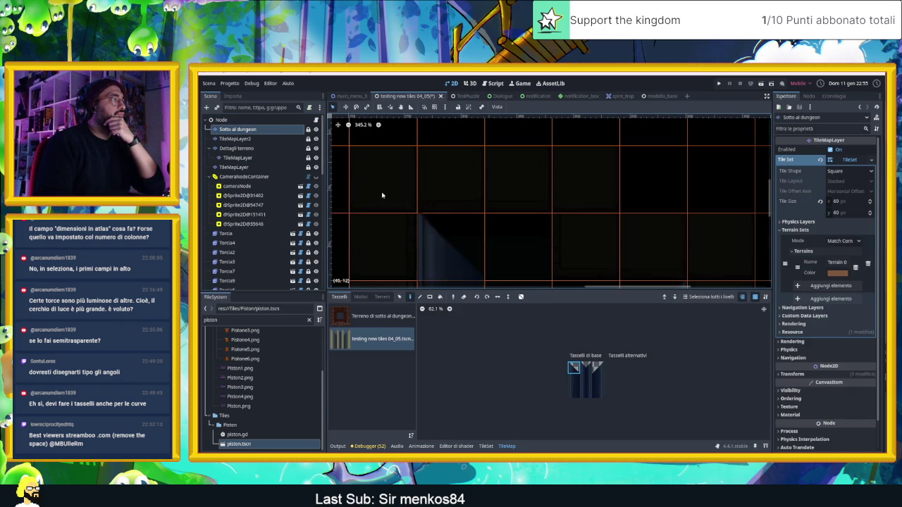
click(222, 120)
scroll(604, 356, down, 3)
mouse_move(604, 356)
mouse_down()
mouse_move(501, 202)
mouse_move(501, 211)
mouse_up()
scroll(504, 222, down, 1)
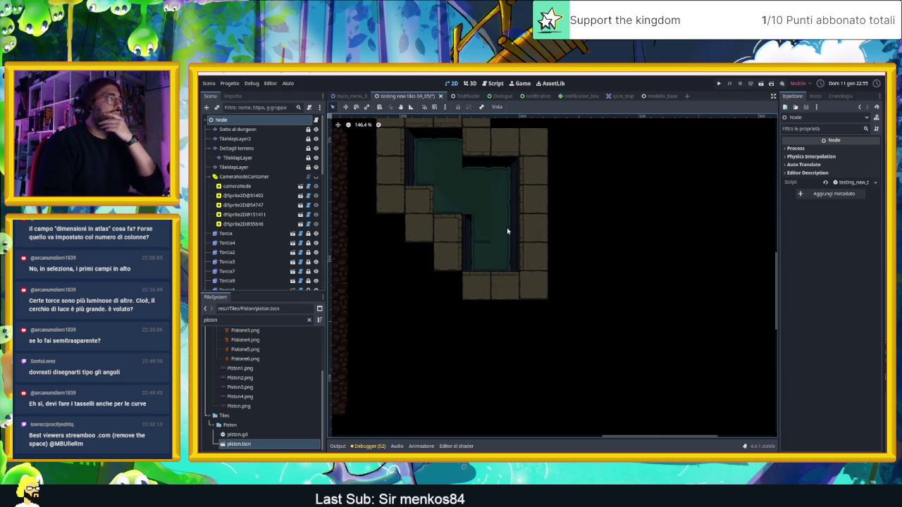
scroll(493, 226, up, 2)
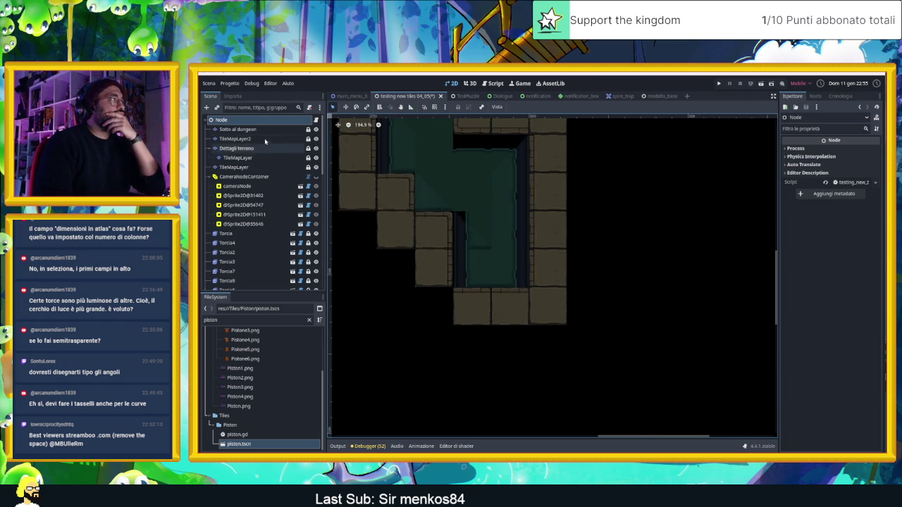
click(240, 130)
click(572, 386)
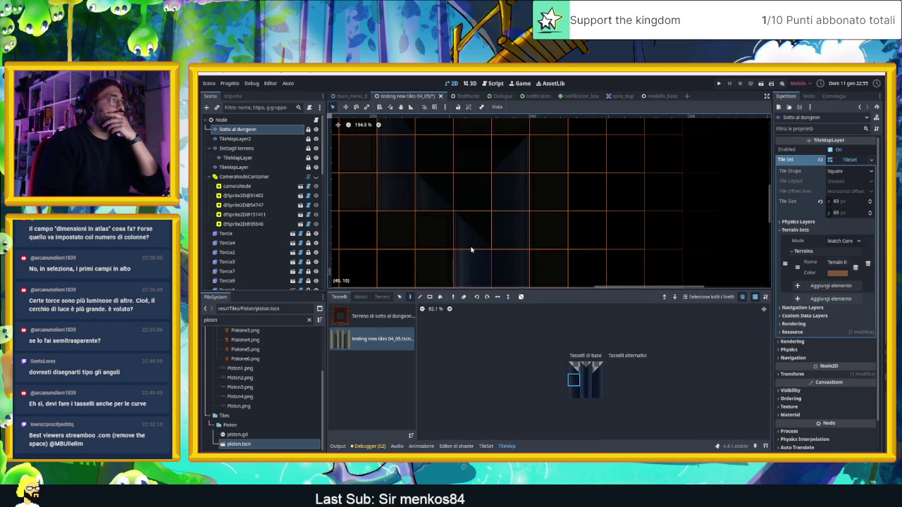
click(230, 120)
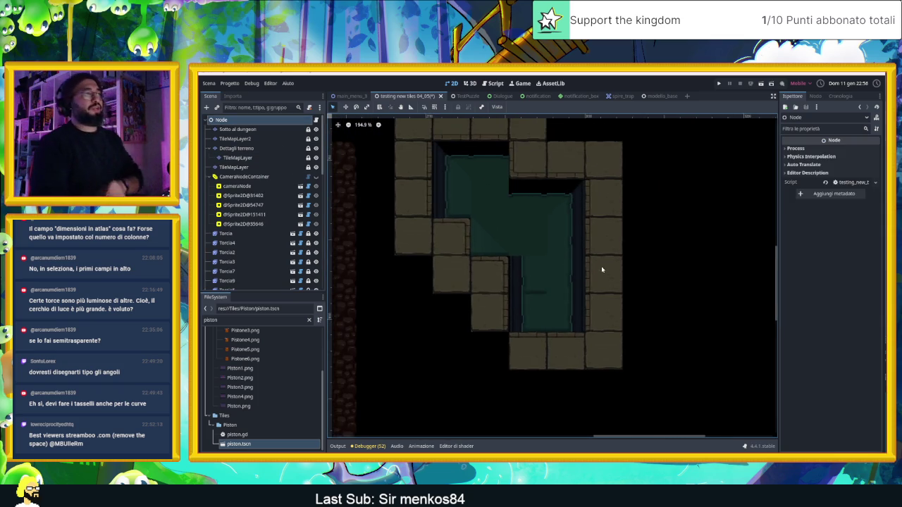
scroll(601, 269, down, 1)
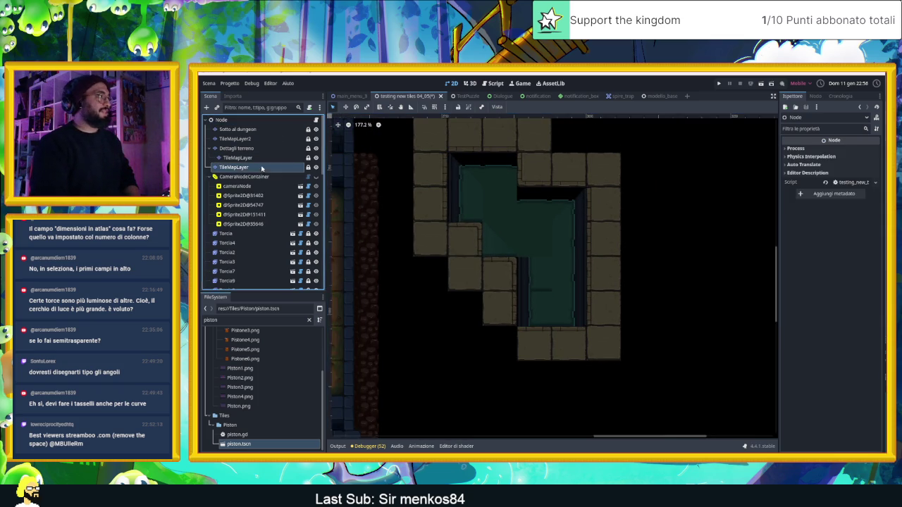
Briefly open the TileMapLayer, then leave tile editing to view the level.
click(262, 168)
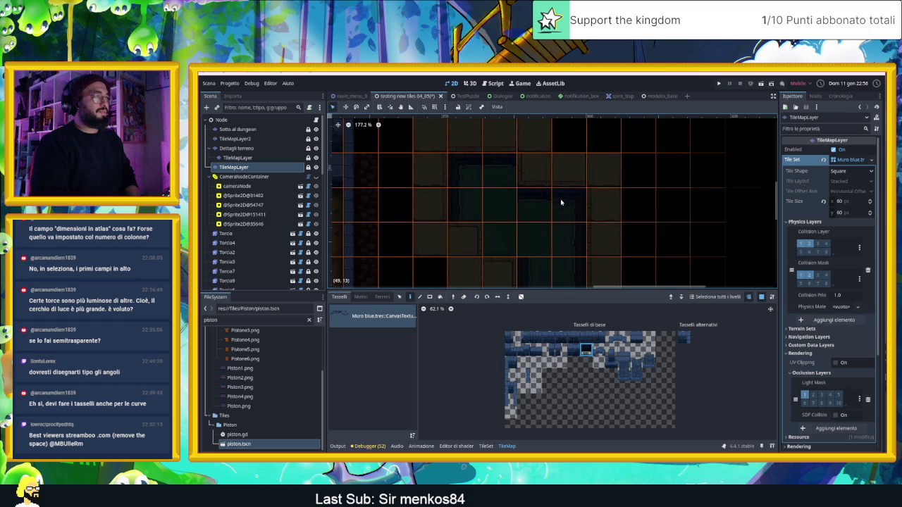
scroll(521, 201, down, 2)
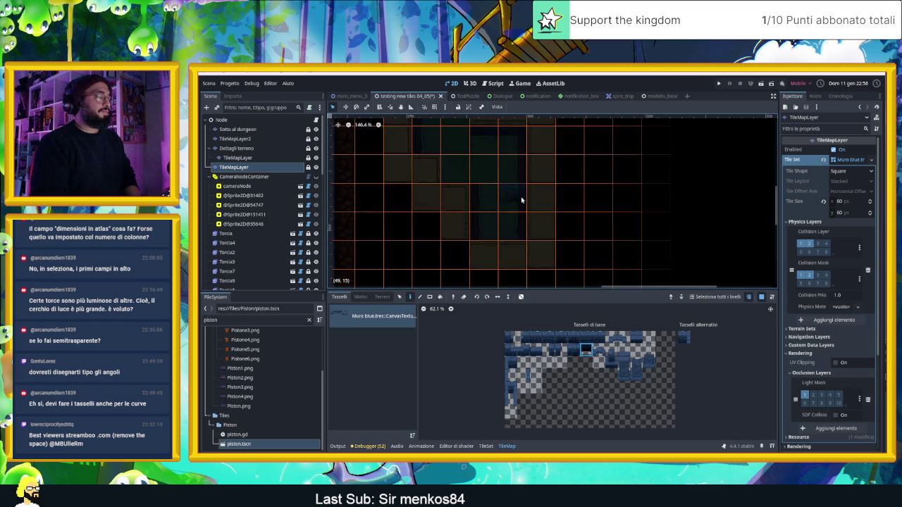
click(221, 120)
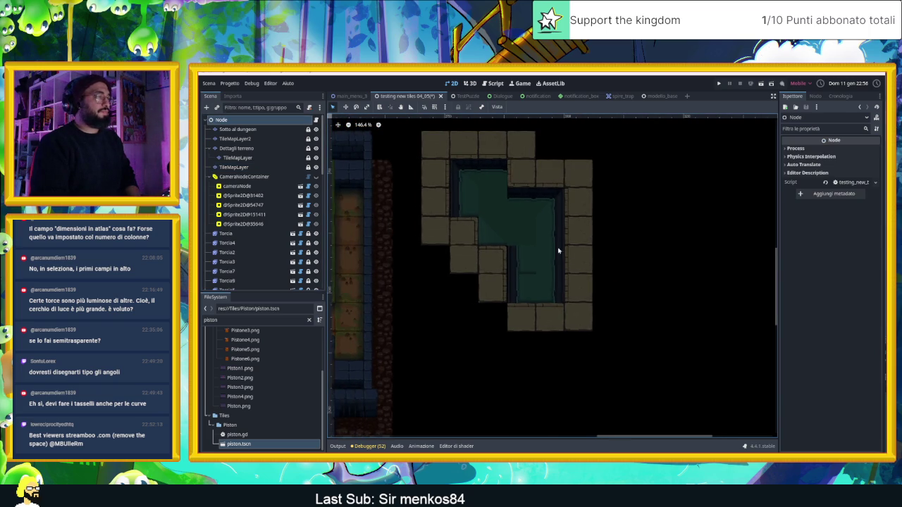
Zoom out over the whole level and back, then select the TileMapLayer under 'Dettagli terreno'.
scroll(591, 238, down, 6)
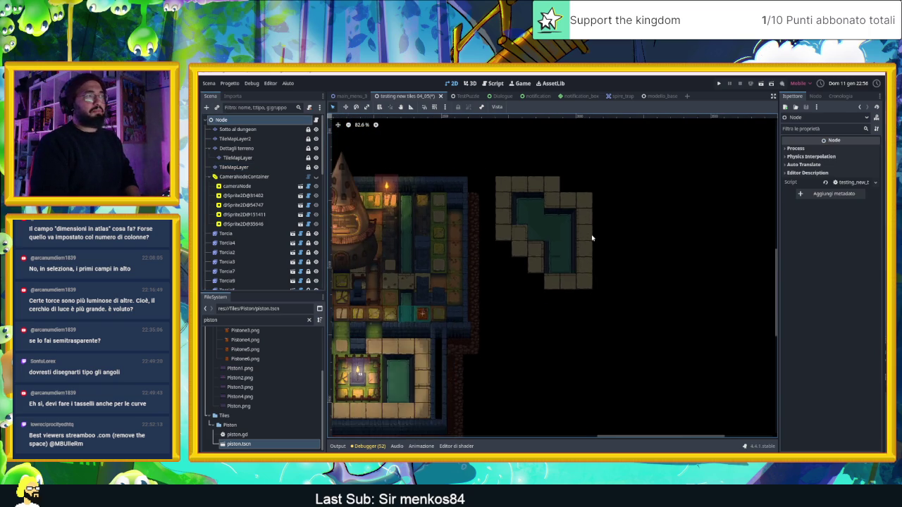
scroll(592, 238, down, 2)
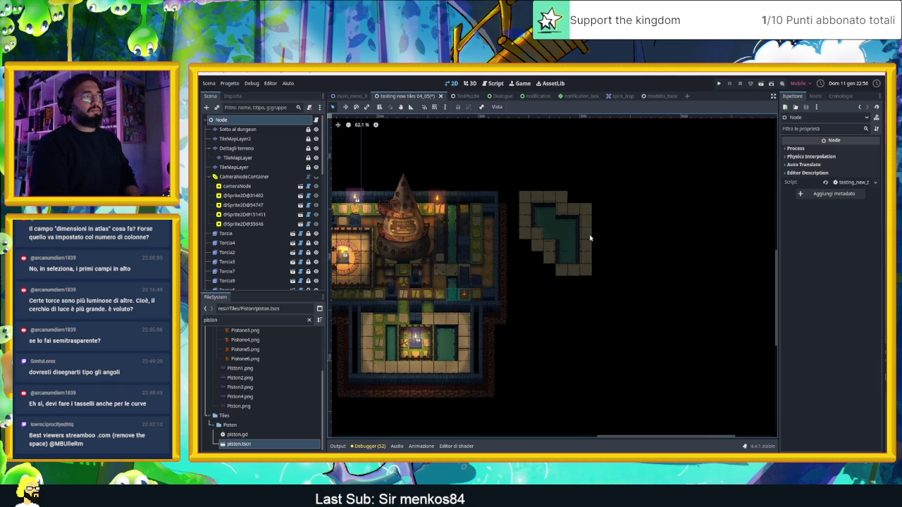
scroll(591, 238, up, 4)
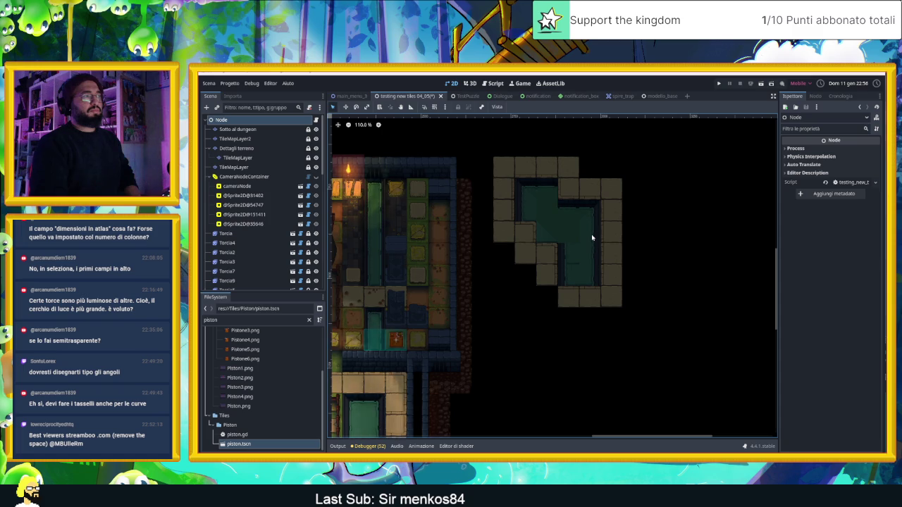
scroll(567, 237, up, 3)
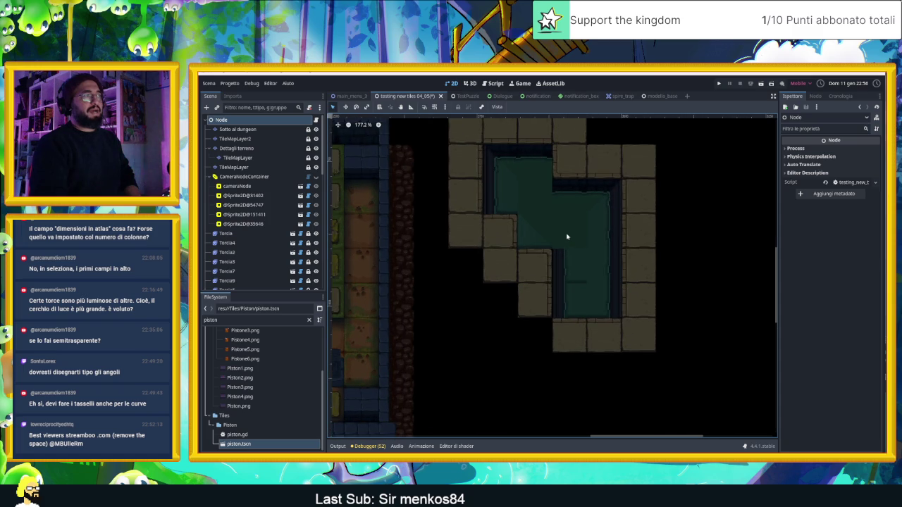
scroll(567, 237, up, 4)
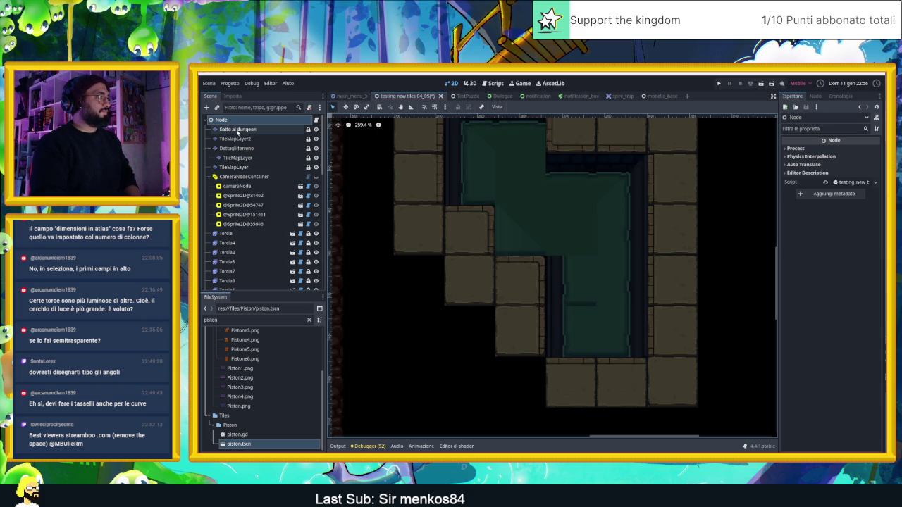
click(238, 157)
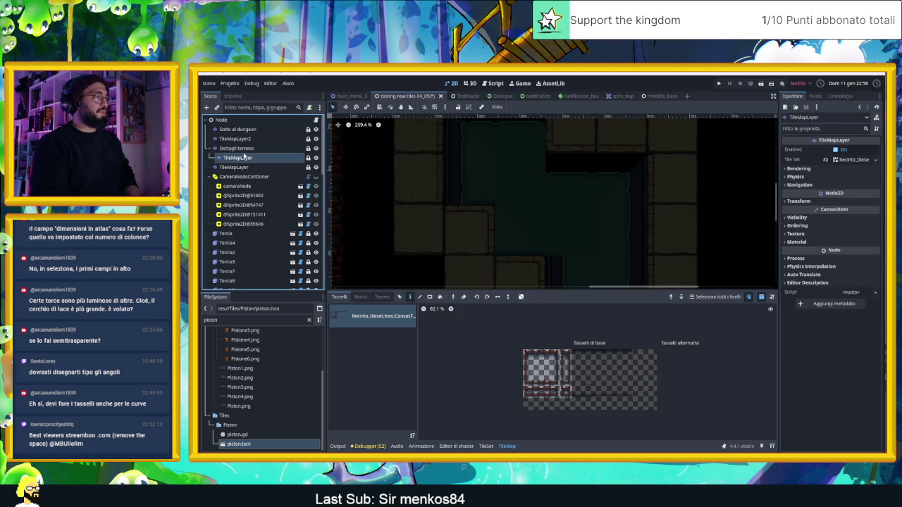
Compare the TileMapLayer and TileMapLayer2 tilesets, then settle on the 'Dettagli terreno' layer.
click(236, 148)
scroll(375, 384, down, 5)
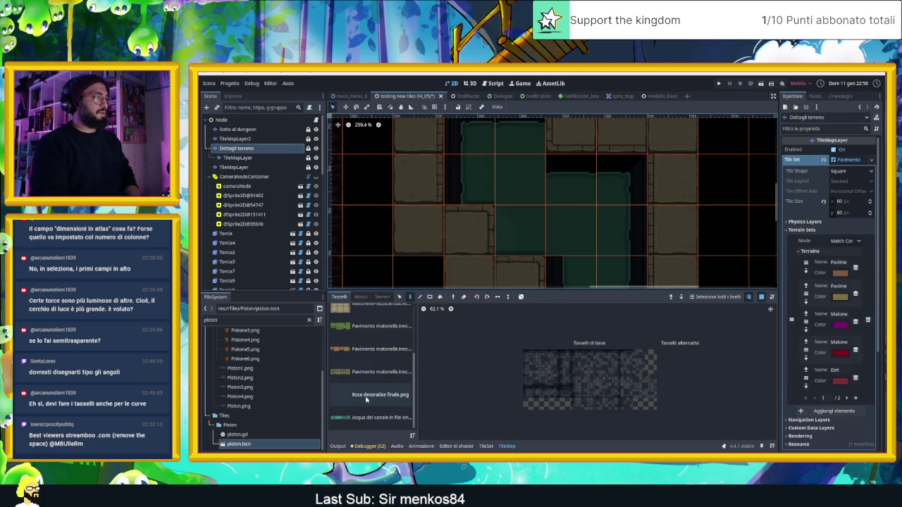
click(243, 158)
click(239, 148)
click(238, 139)
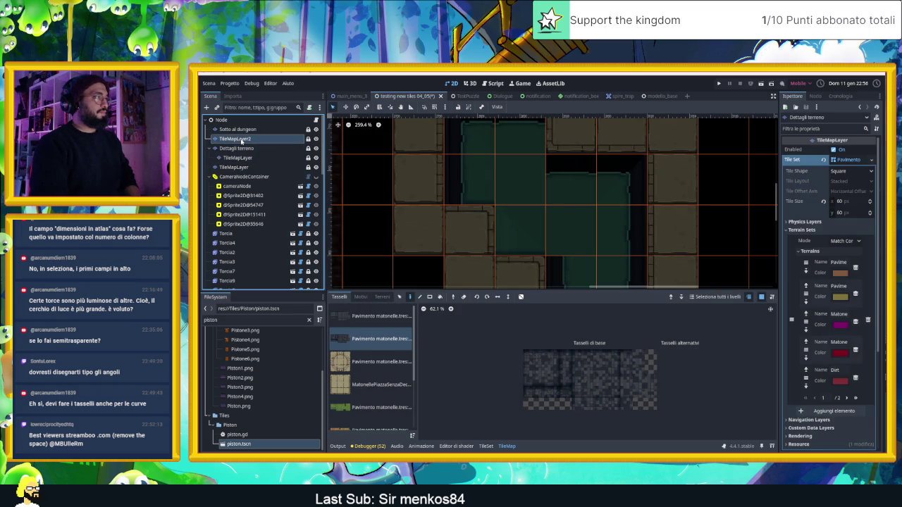
click(240, 149)
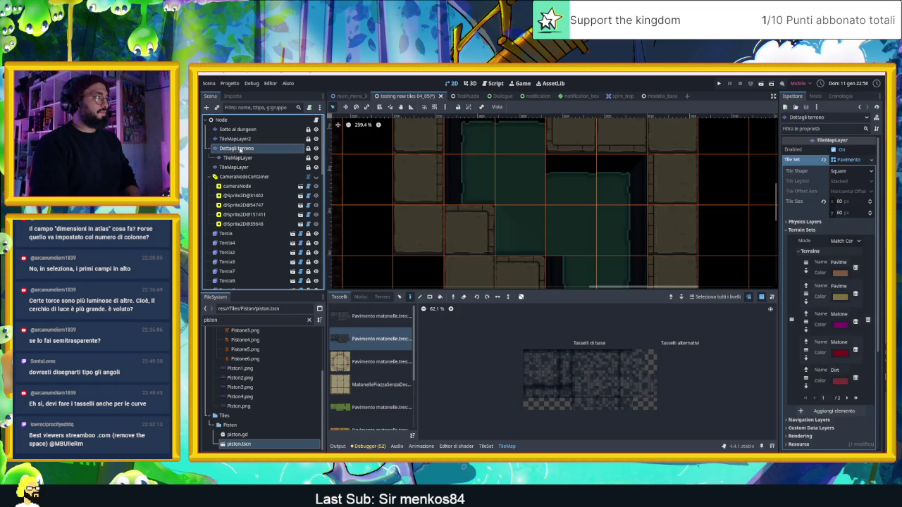
scroll(373, 394, down, 5)
Paint two 'Acqua del canale' water tiles into the canal and save the scene.
click(381, 417)
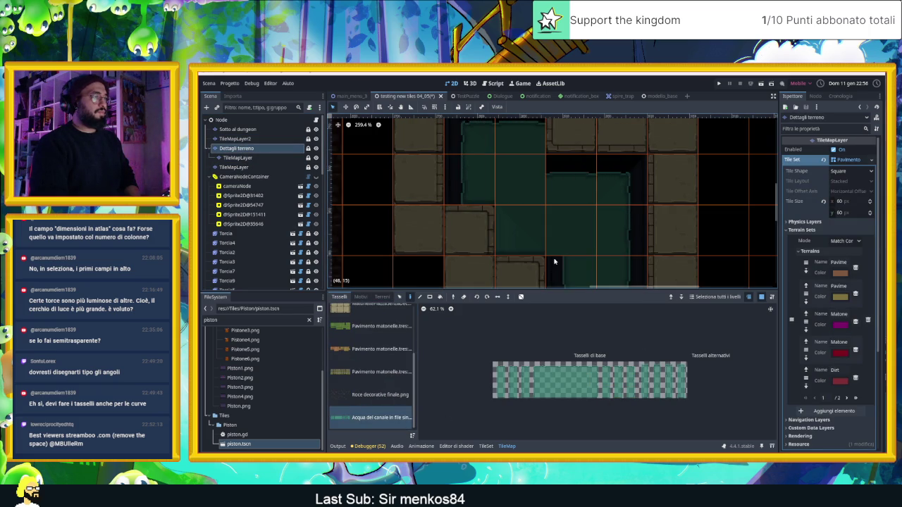
click(509, 379)
click(504, 242)
click(504, 393)
click(506, 246)
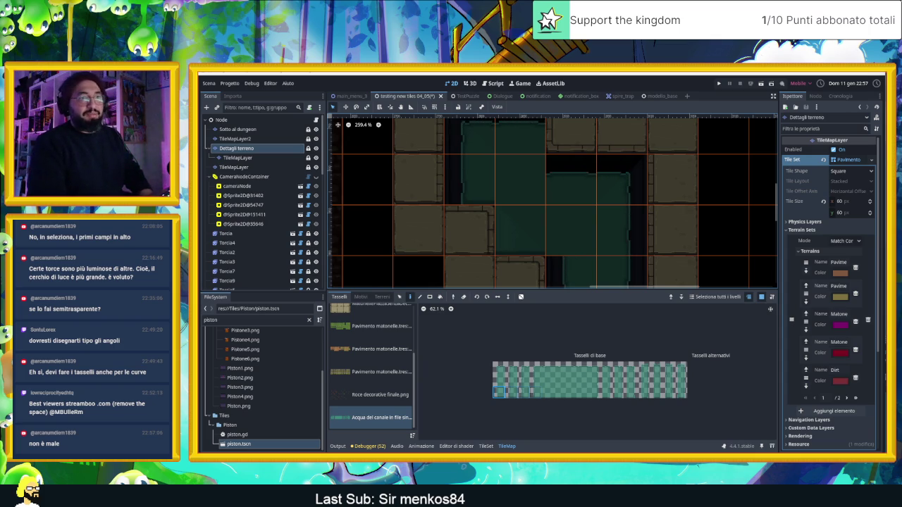
scroll(646, 225, down, 3)
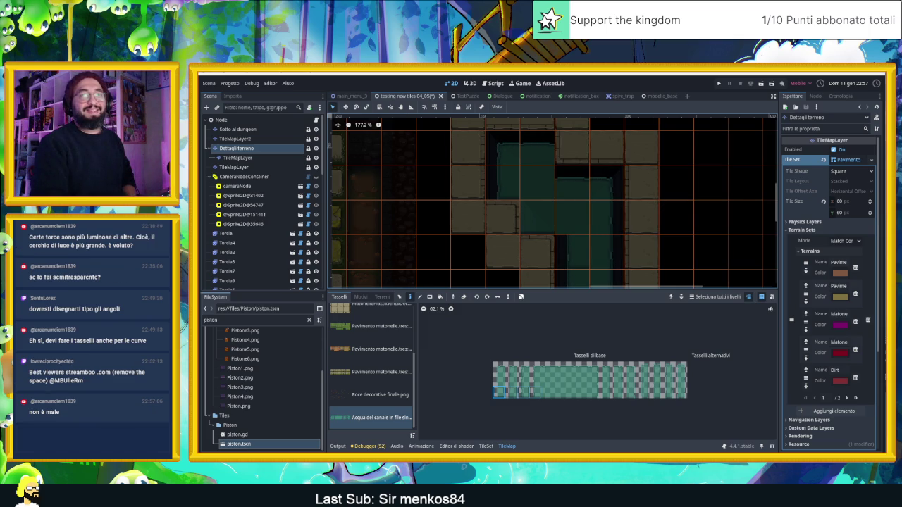
key(ctrl+s)
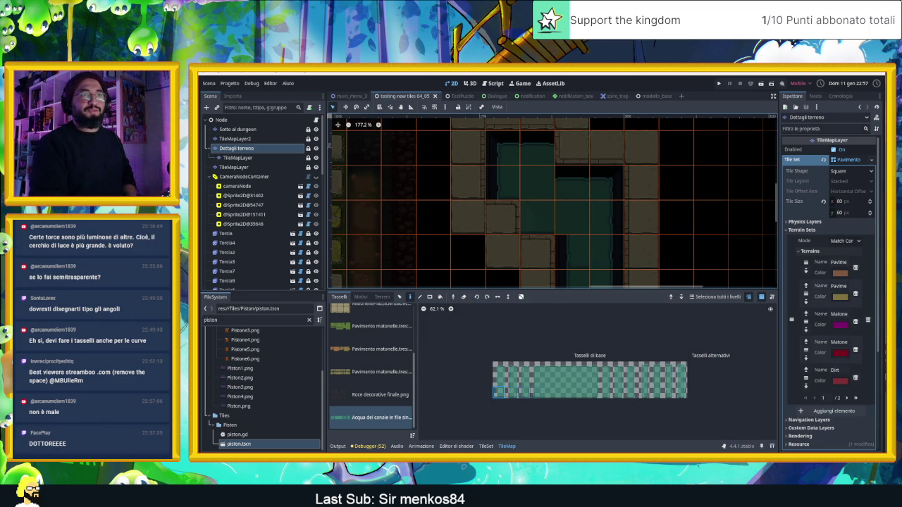